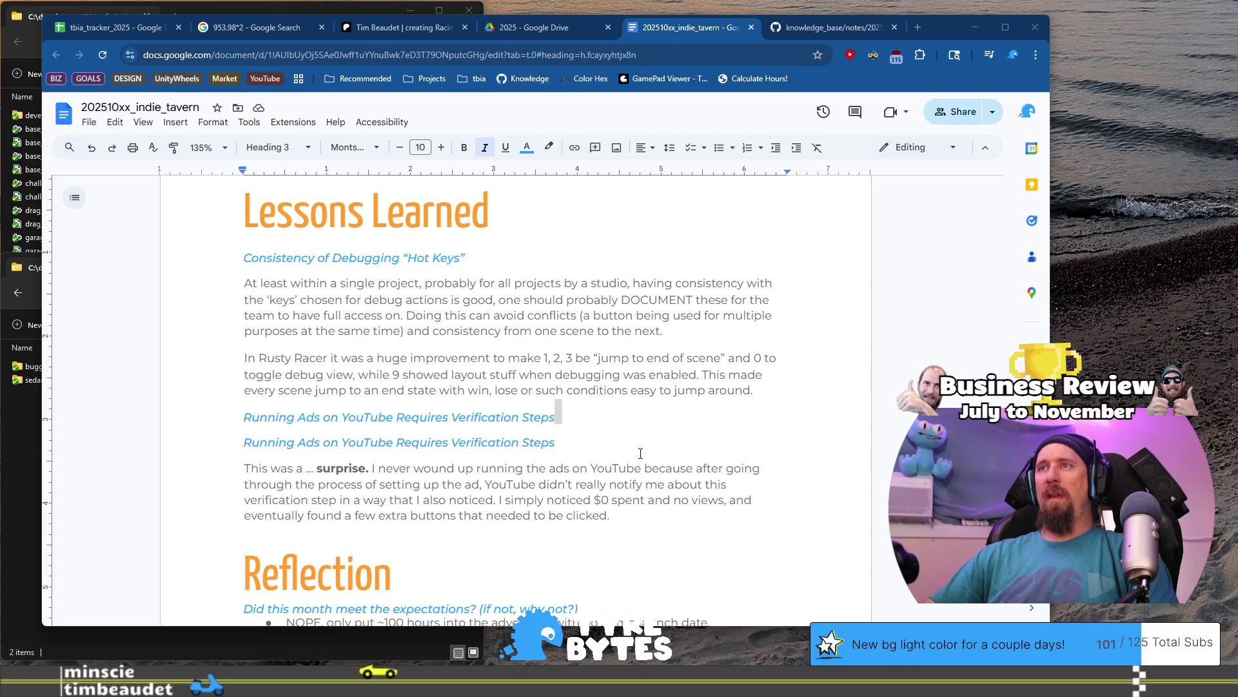
Delete the first of the two 'Running Ads on YouTube Requires Verification Steps' headings.
click(651, 415)
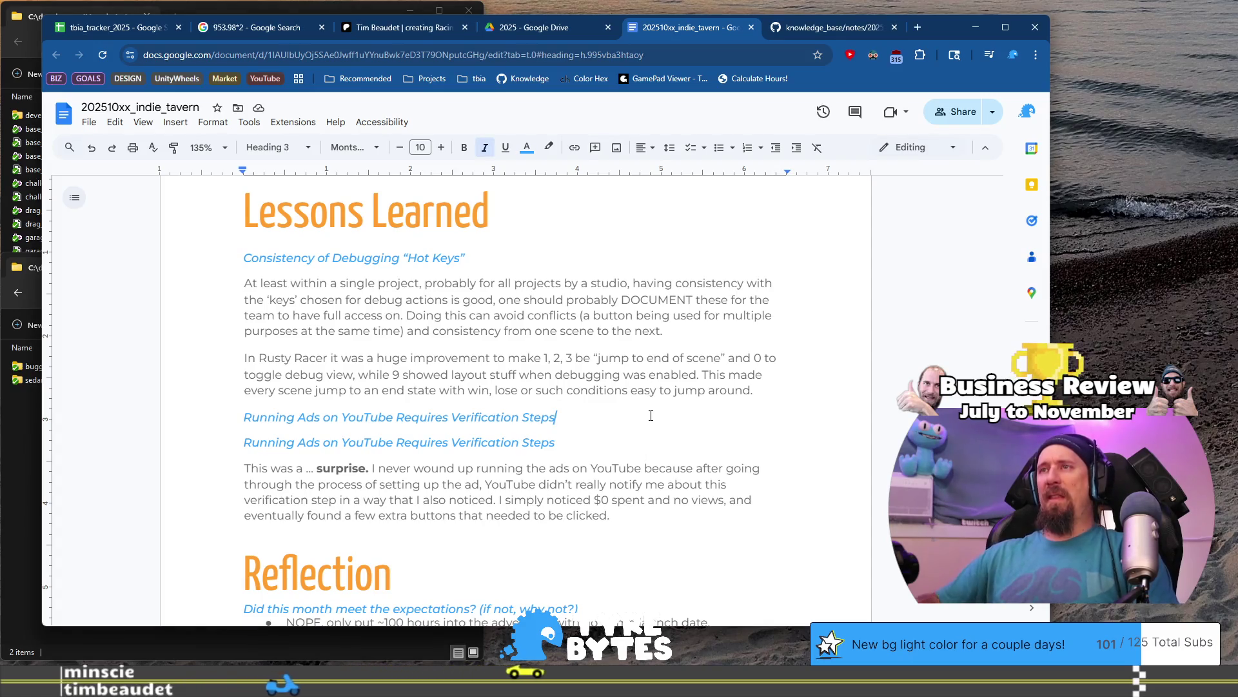
triple_click(651, 415)
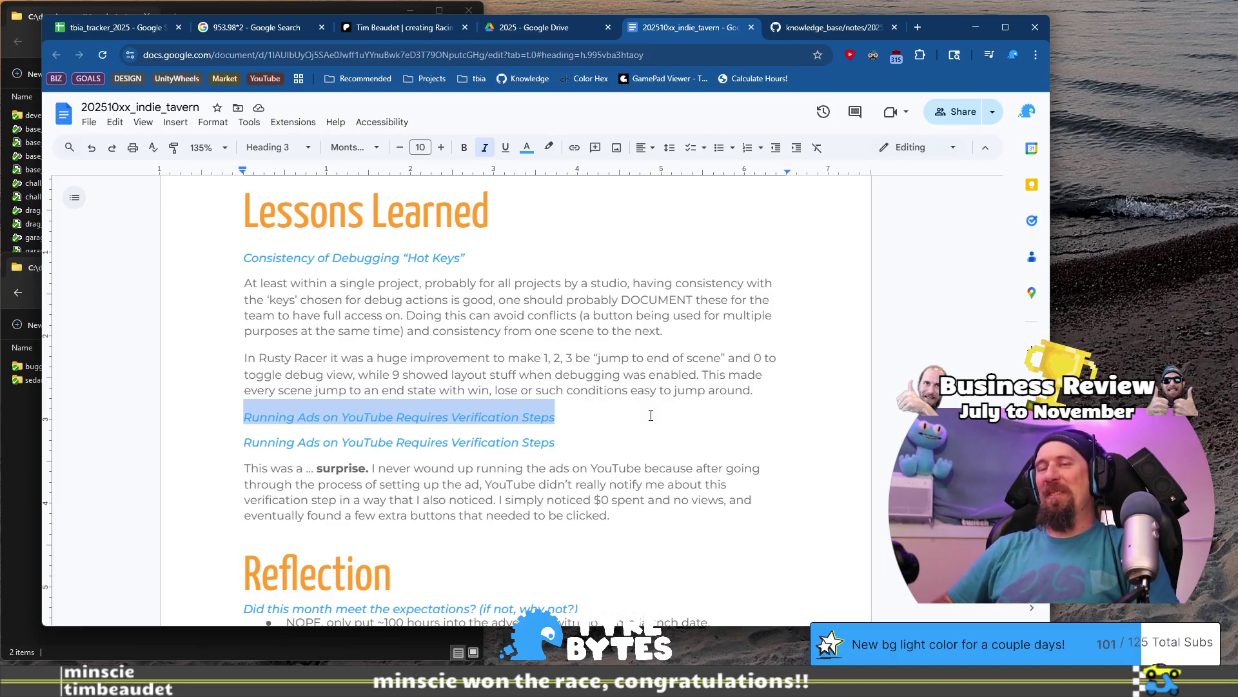
key(BackSpace)
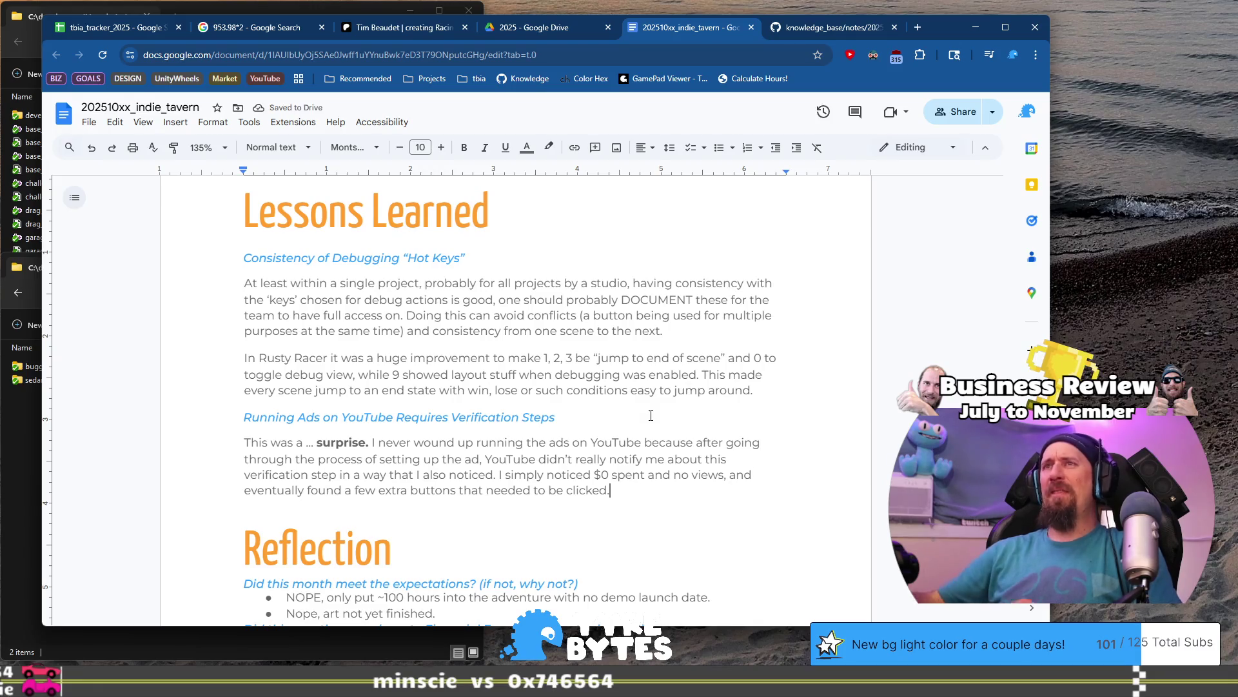
Scroll down to the Reflection section and place the caret in the first expectations answer.
scroll(591, 404, down, 3)
scroll(598, 397, up, 3)
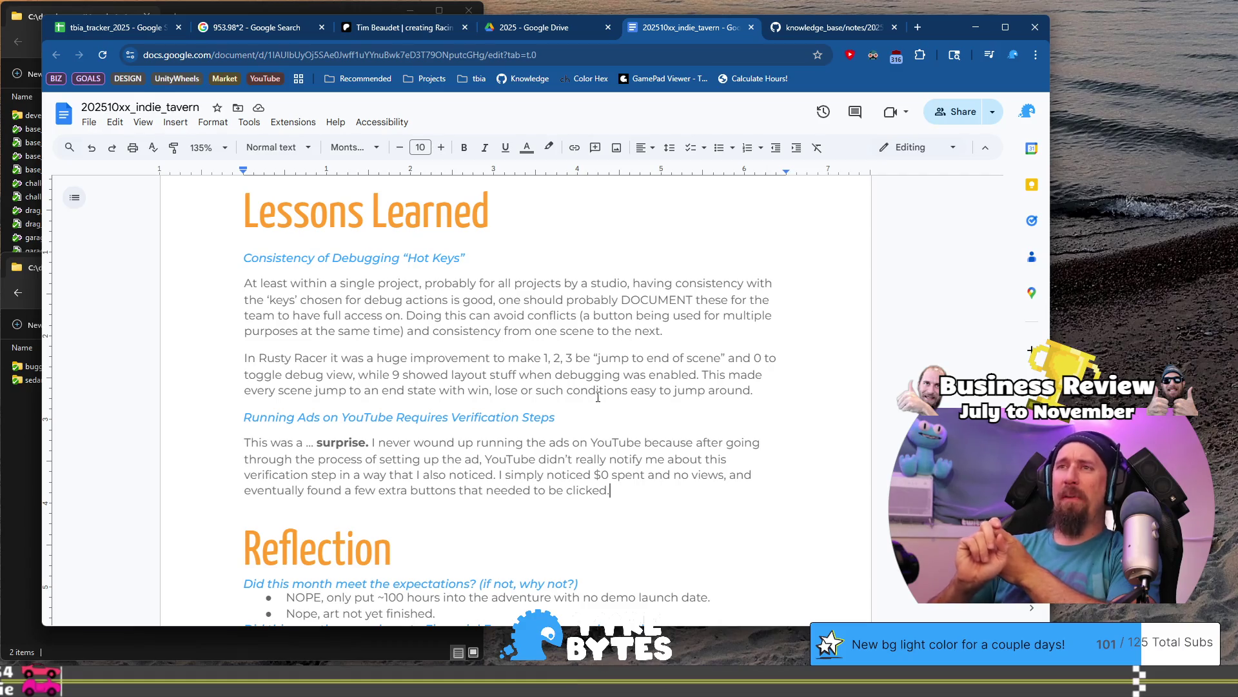
scroll(598, 396, down, 3)
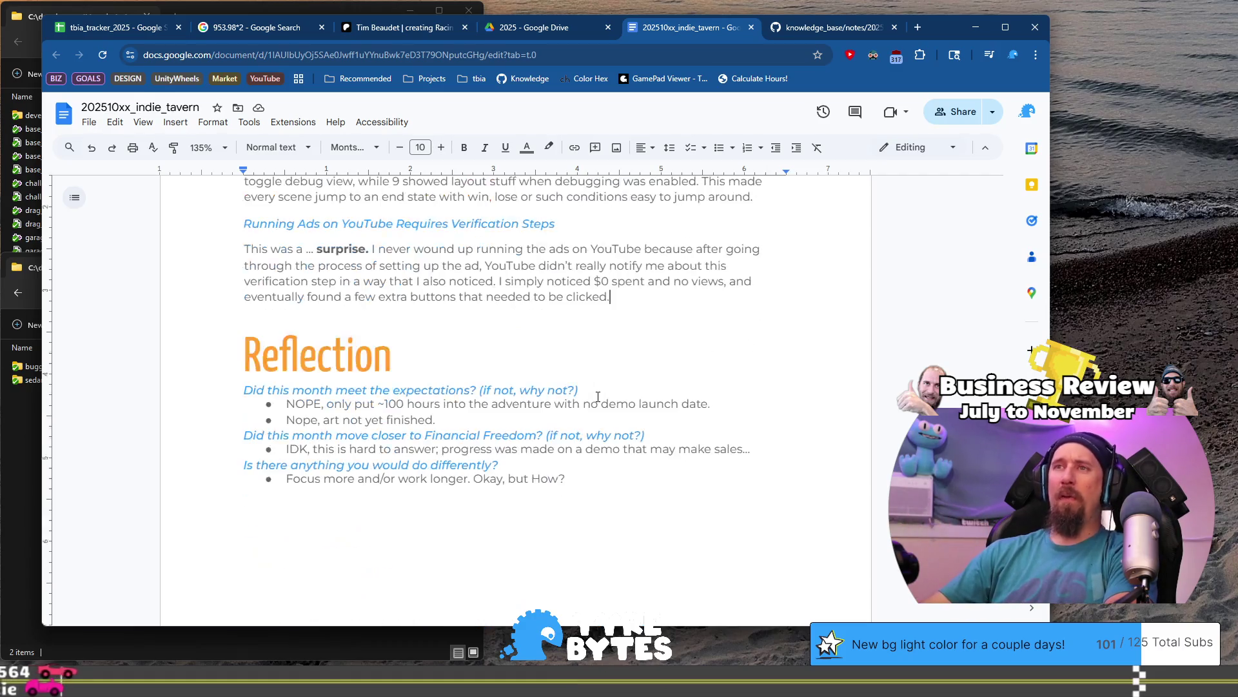
scroll(617, 410, down, 8)
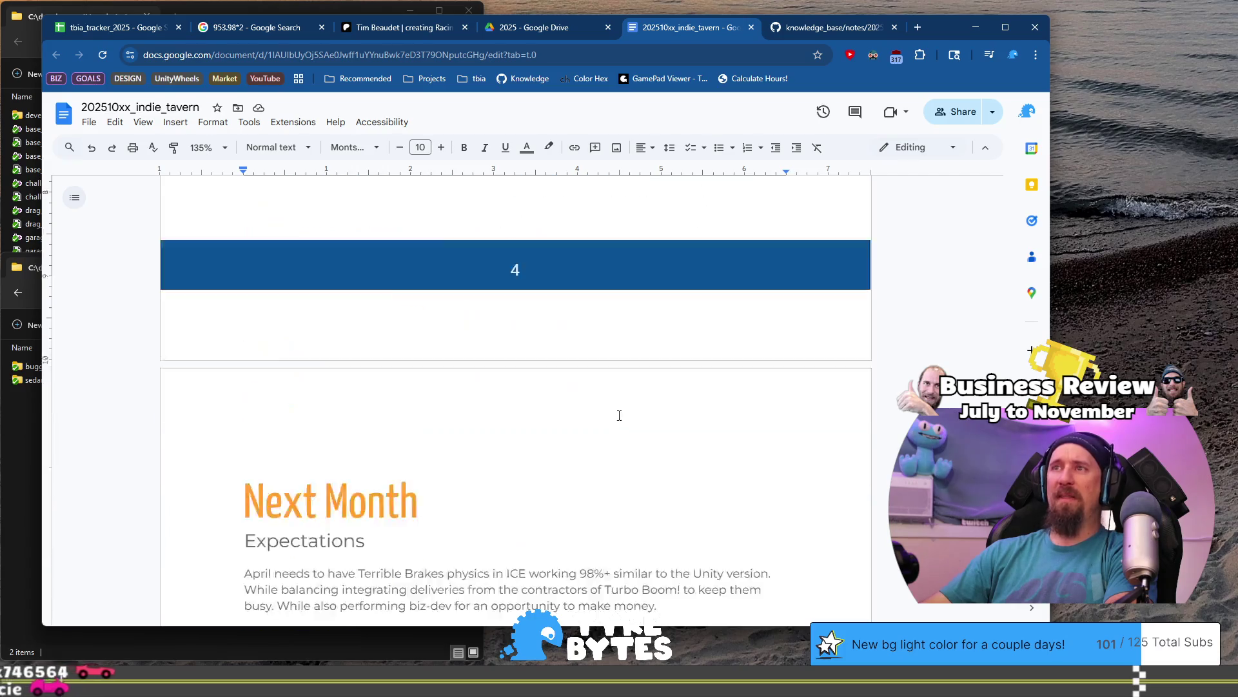
scroll(616, 435, up, 7)
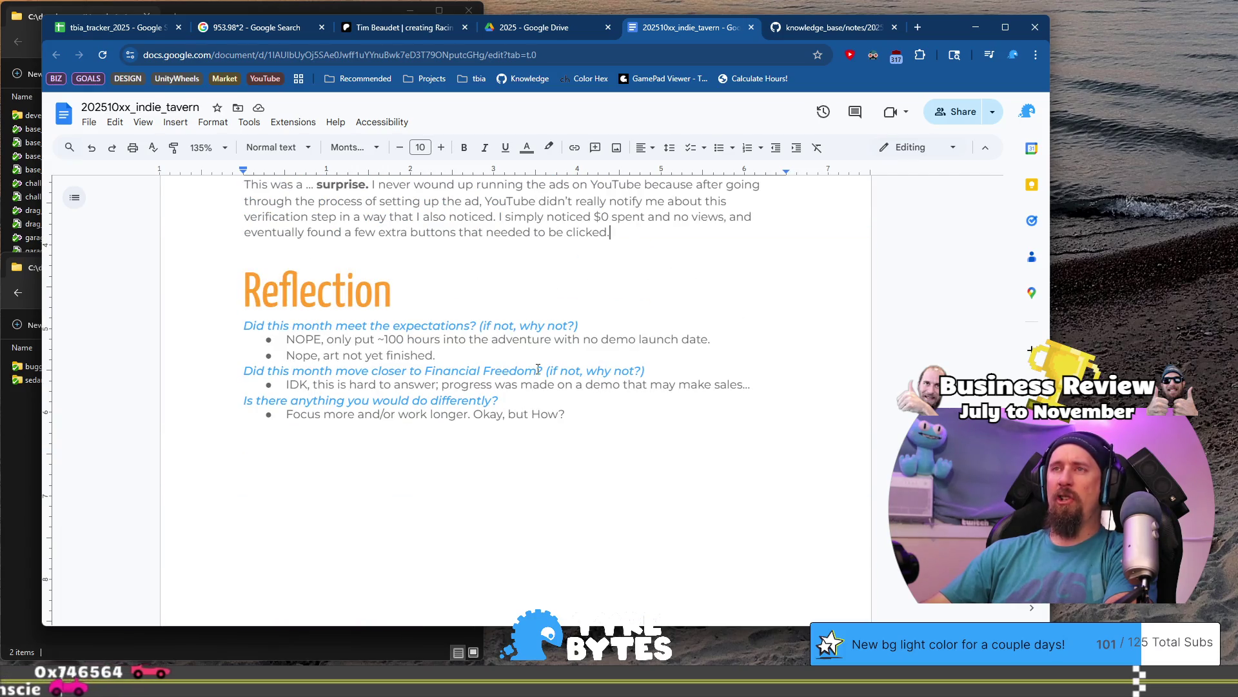
click(287, 340)
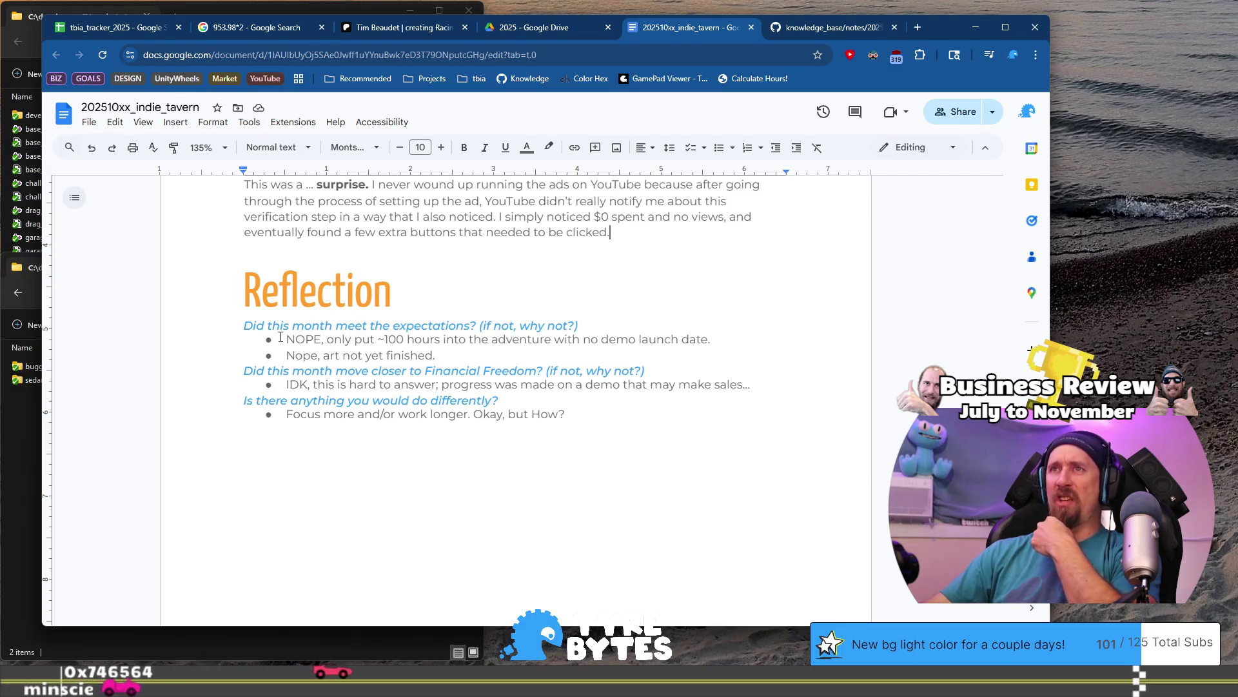
Replace the first expectations answer bullet with 'HELL YES, EXCEEDED.'.
shift+click(719, 335)
text(HELL)
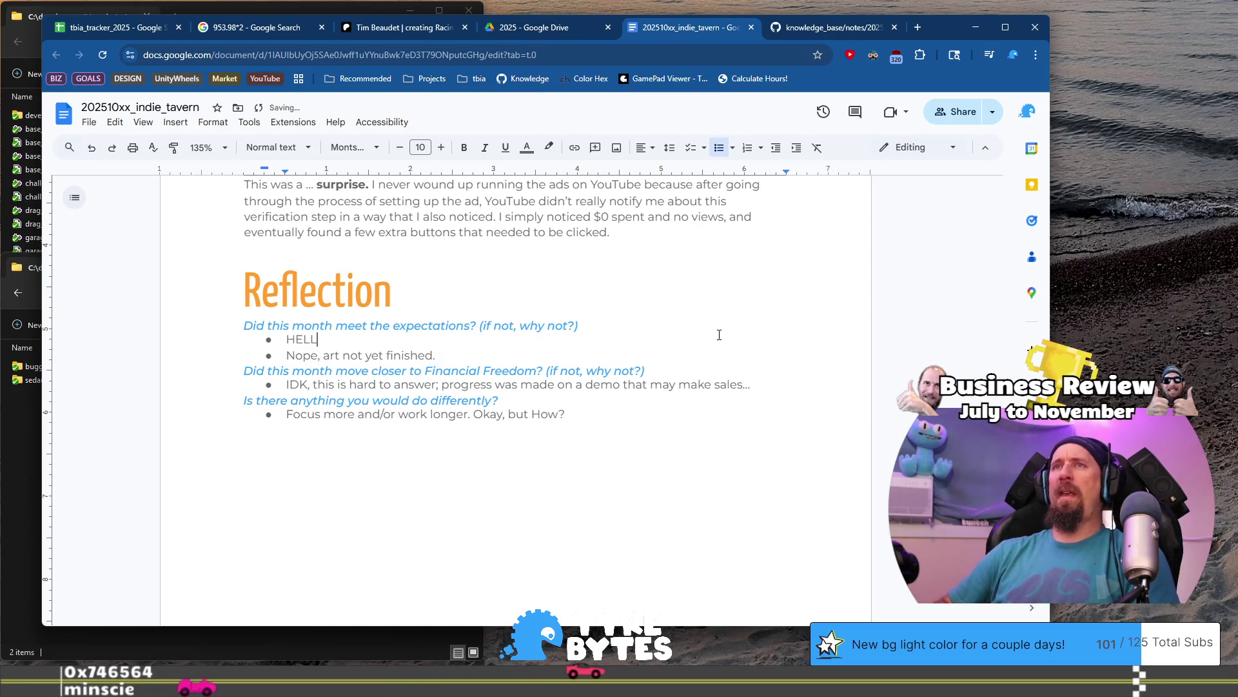
text( YES, )
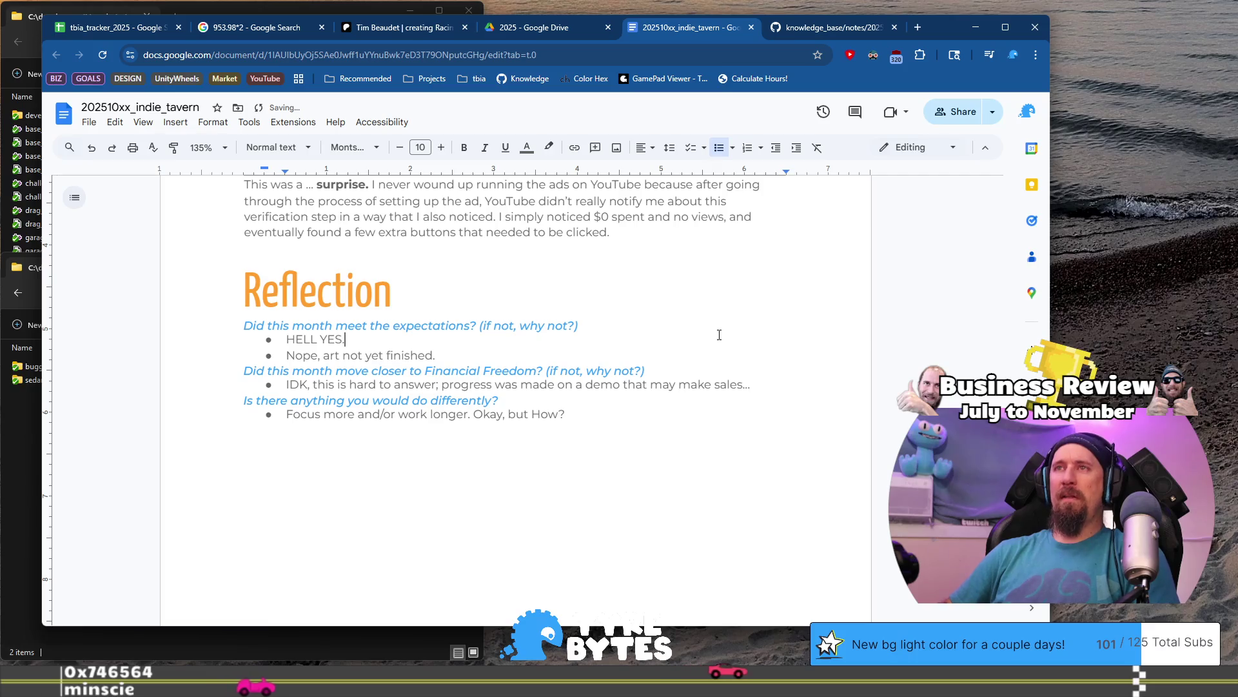
text(E)
text(XCEEDI)
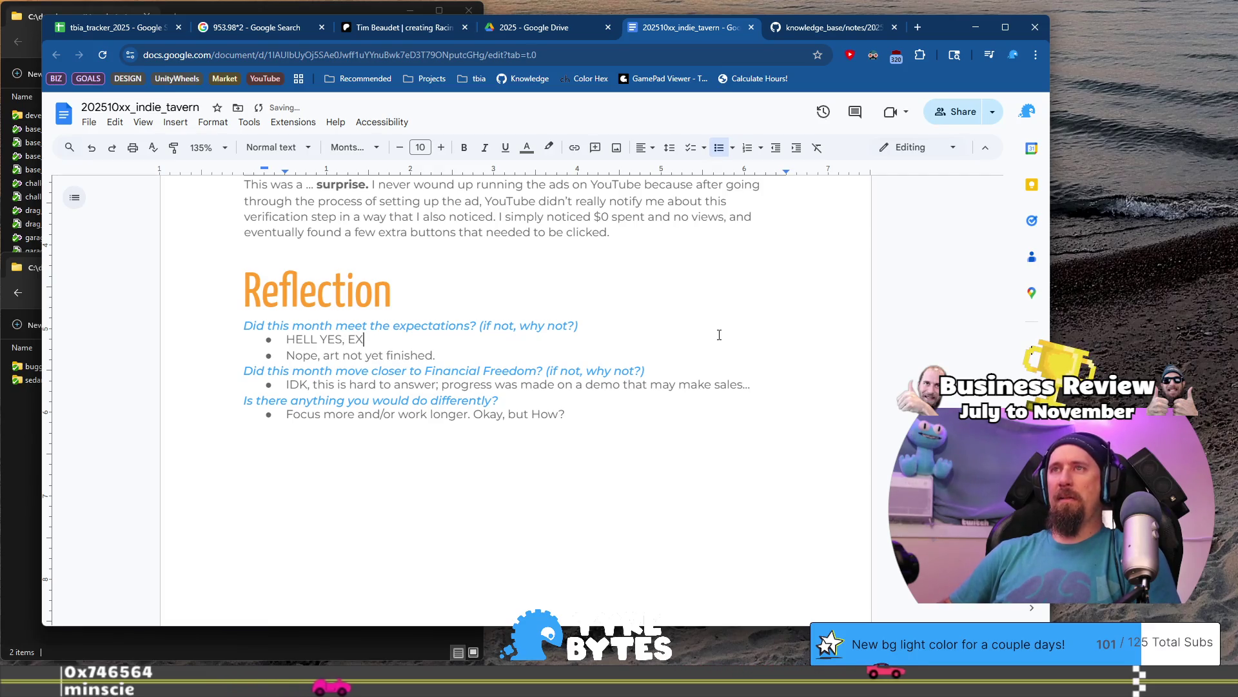
key(BackSpace)
text(EDED.)
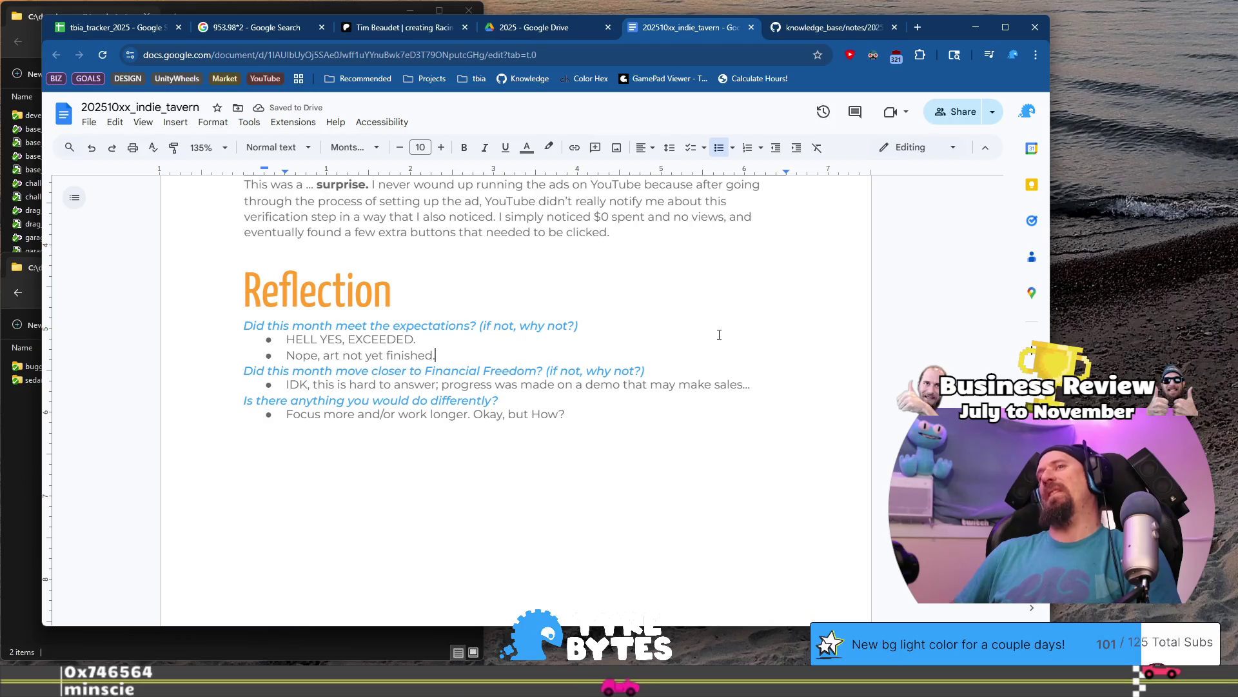
Rewrite the second bullet: the game is probably +/- 10 hours of expectations, pretty solid.
key(shift+Home)
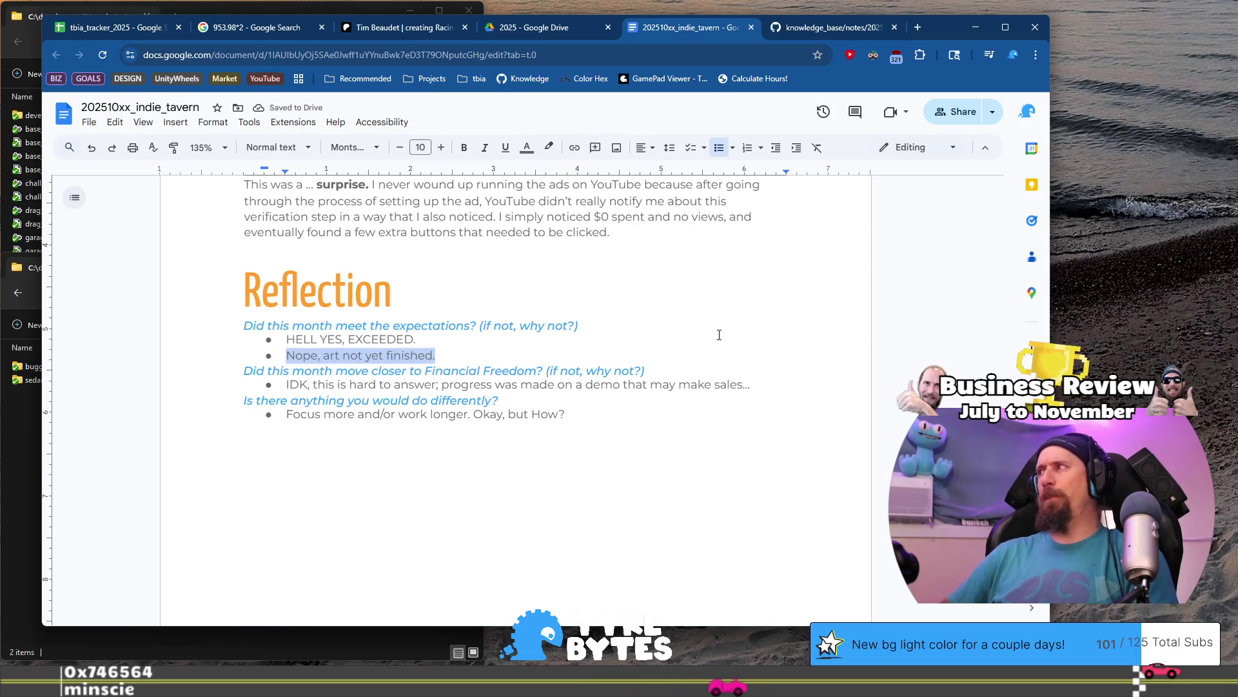
text(Game is)
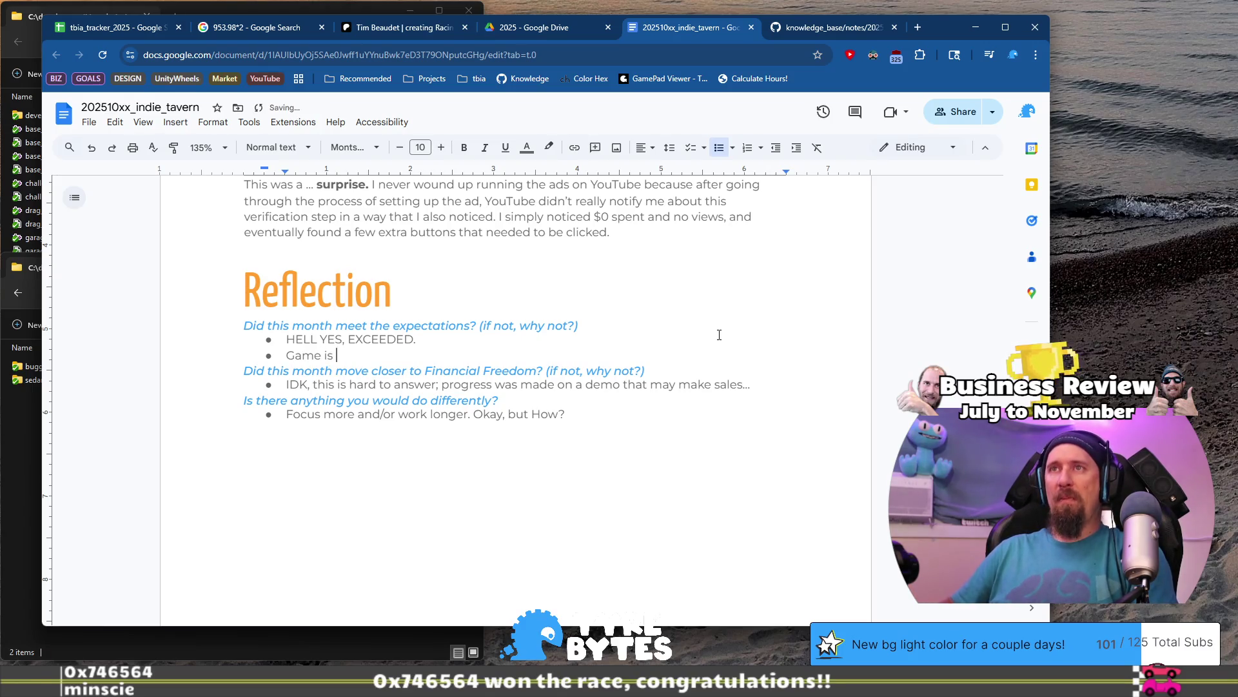
text(probably +)
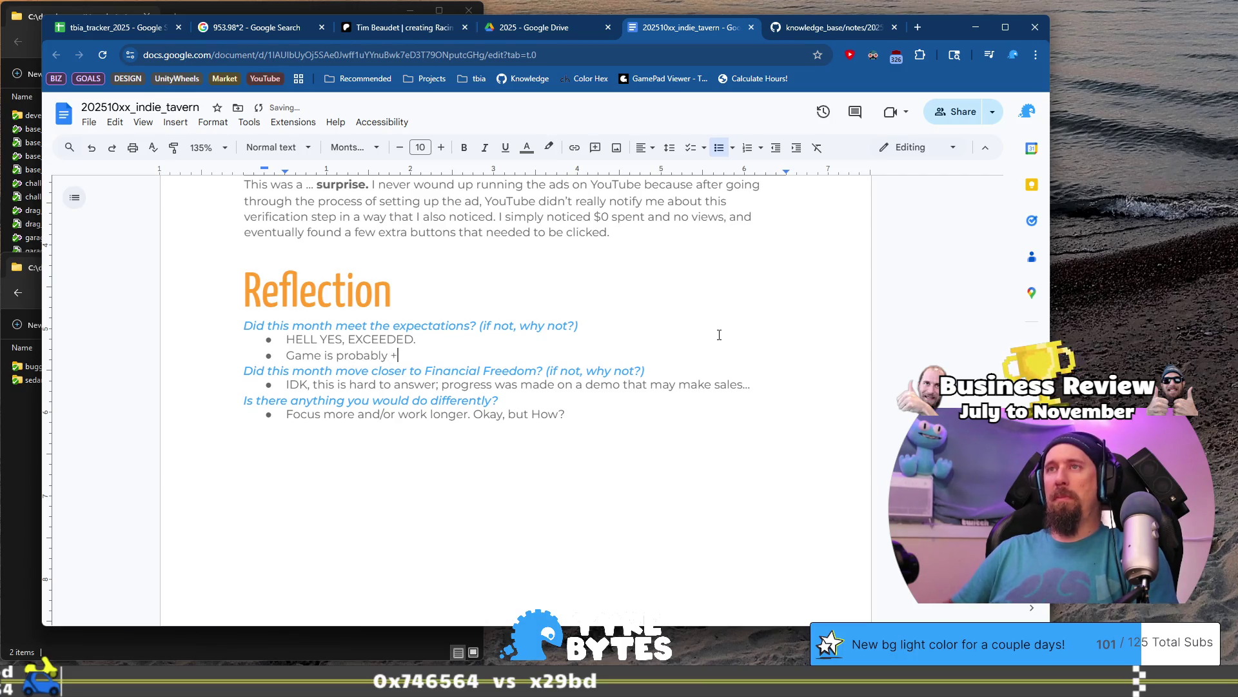
text(9 )
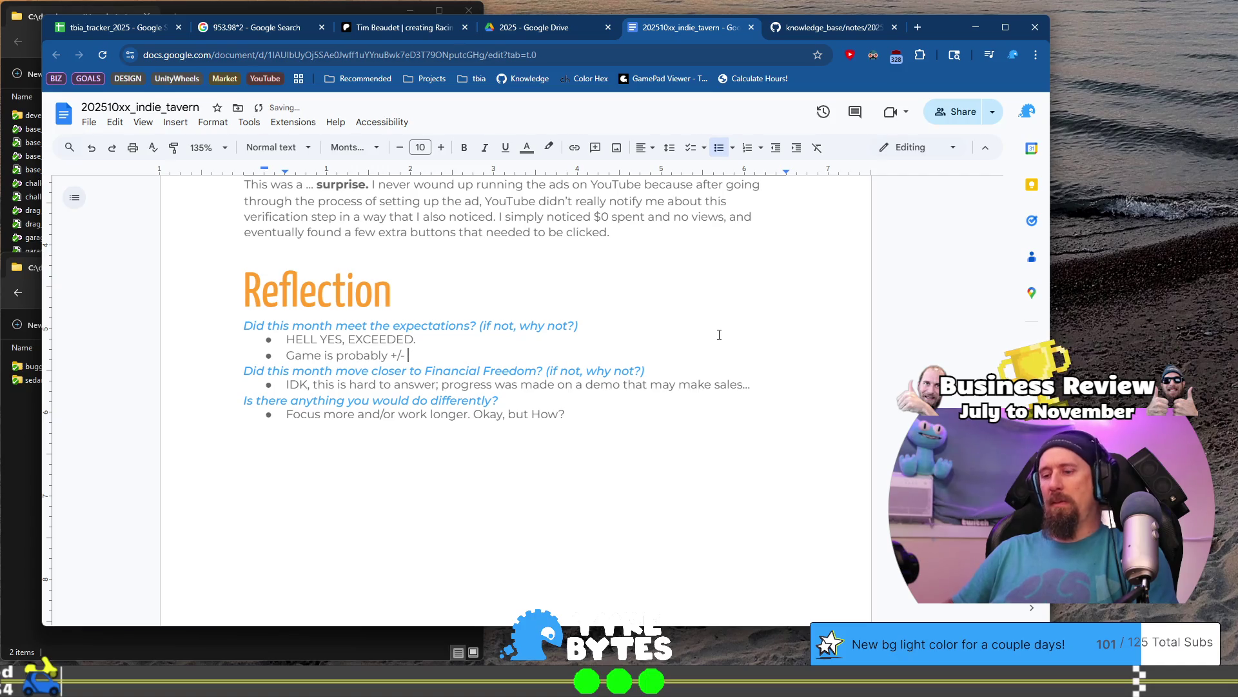
text( 1)
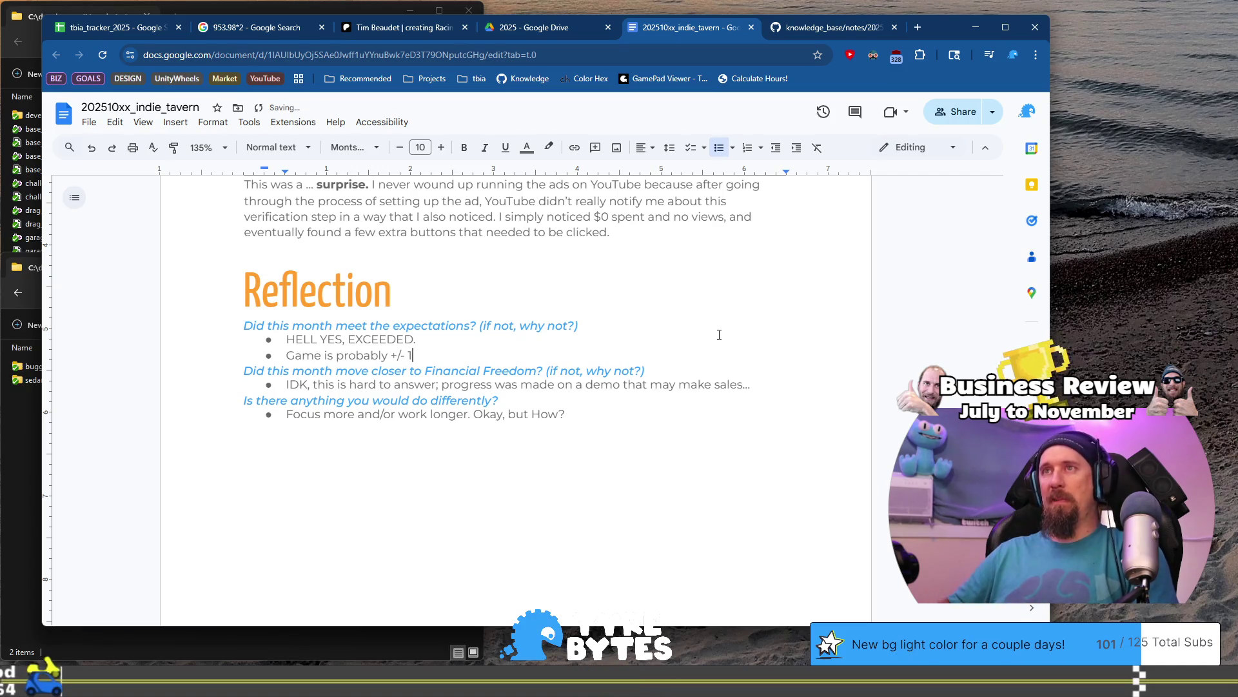
text( of expectations, and that is pretty soli)
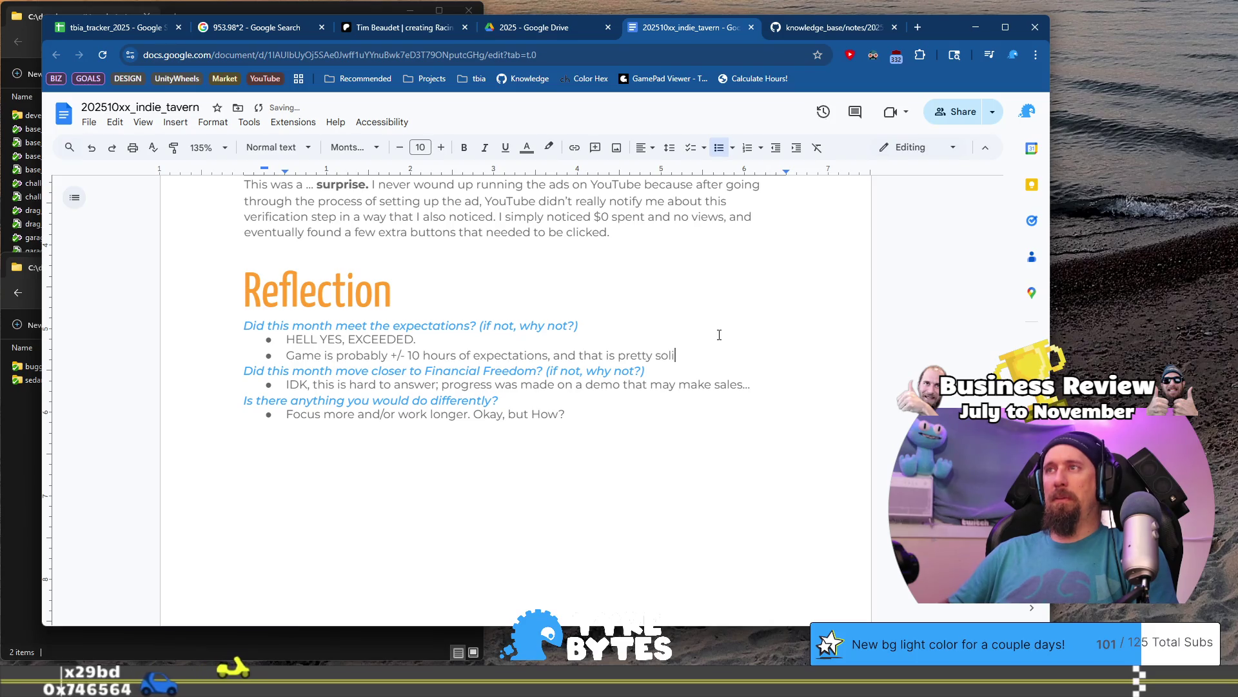
text(d.)
key(Return)
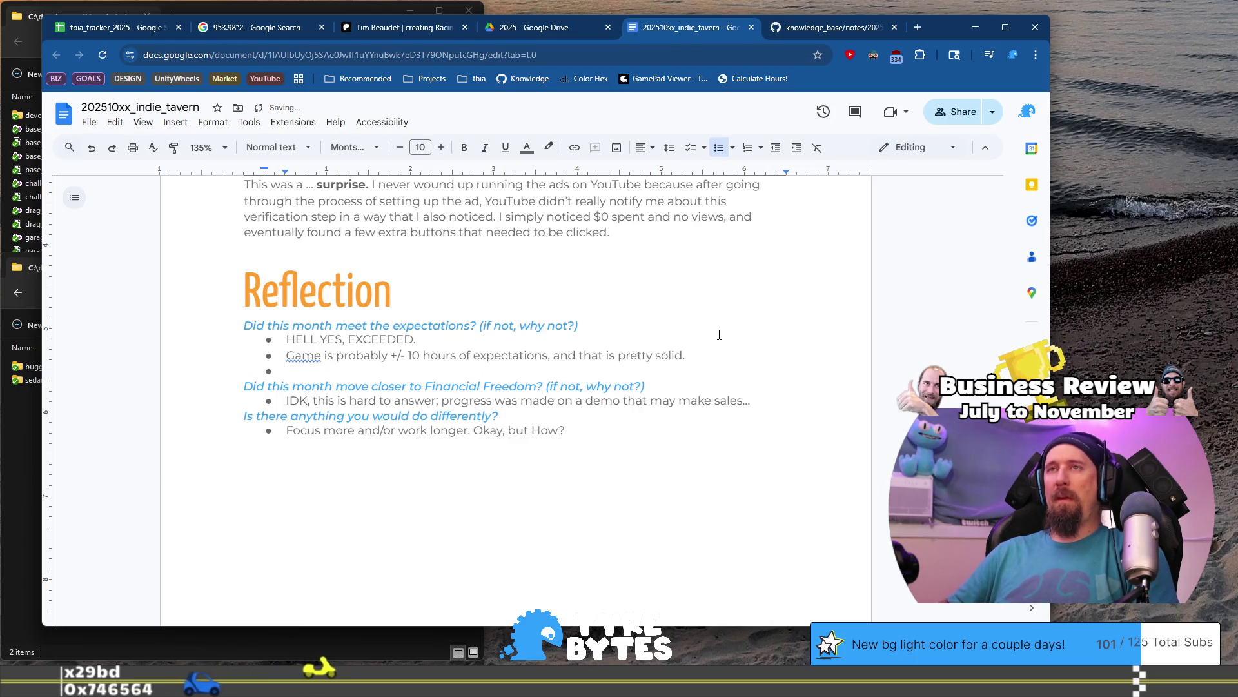
Write the new bullet 'Mood, motivation, effort and everything has been VERY HIGH!!'.
text(Attit)
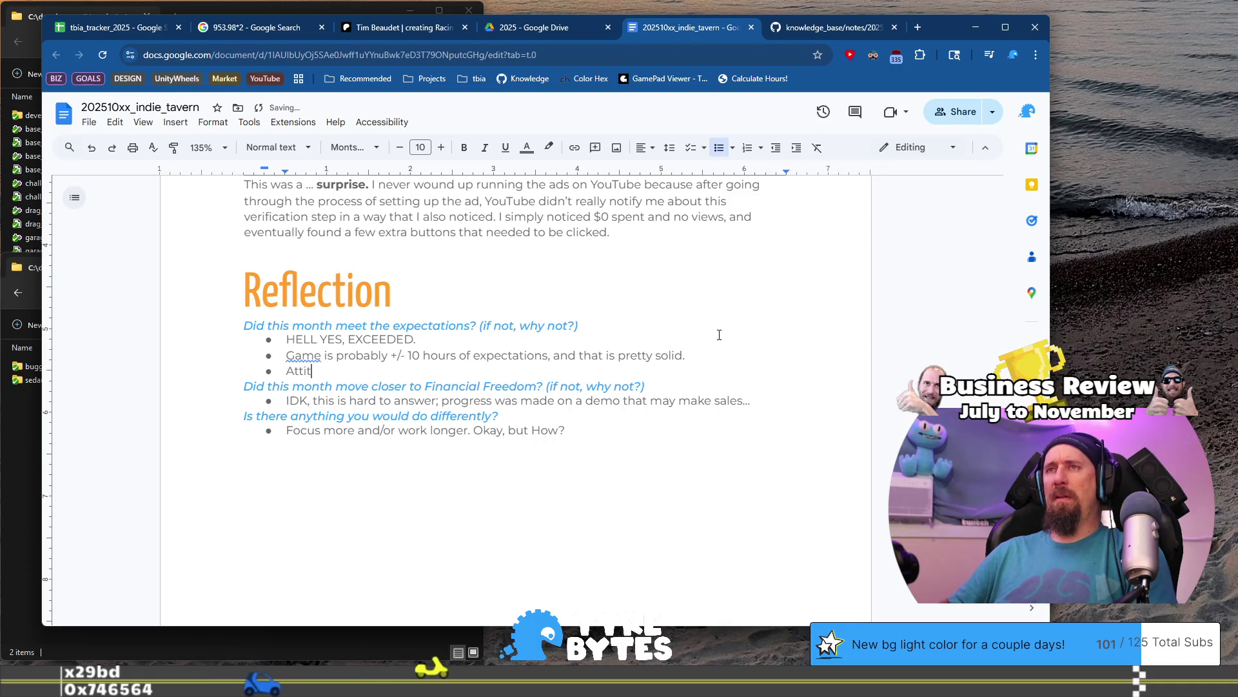
key(BackSpace)
key(BackSpace)
key(BackSpace)
text(Moode)
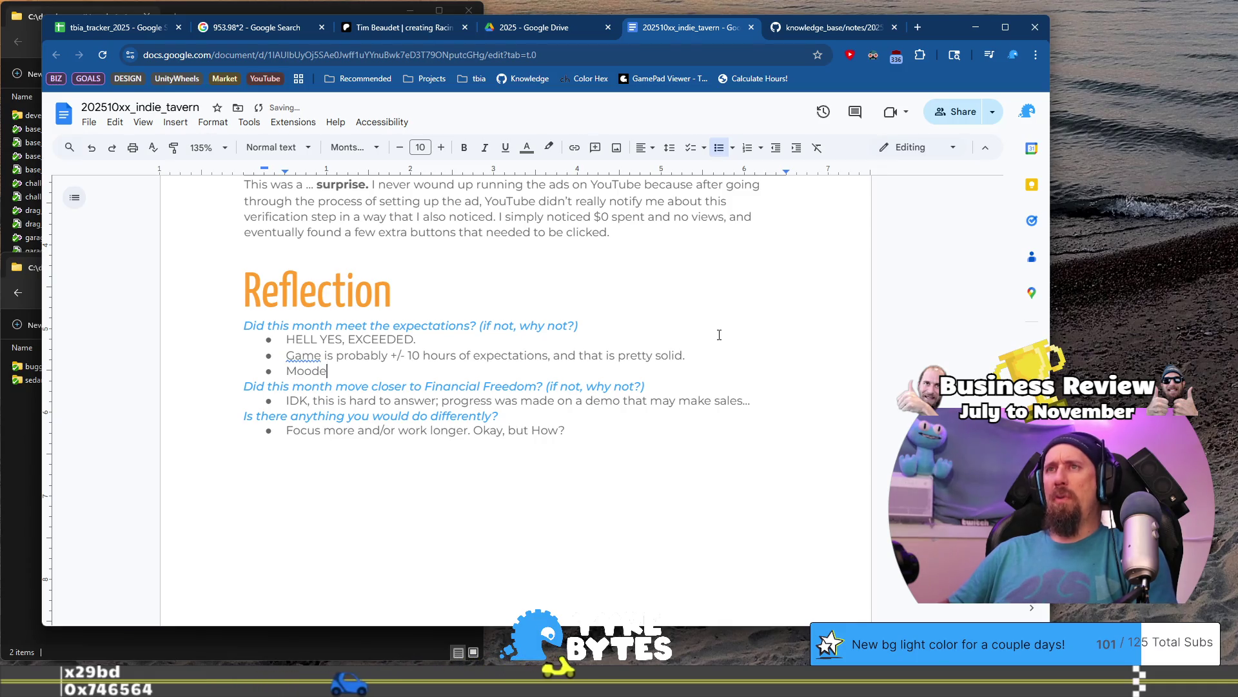
key(BackSpace)
text(, m)
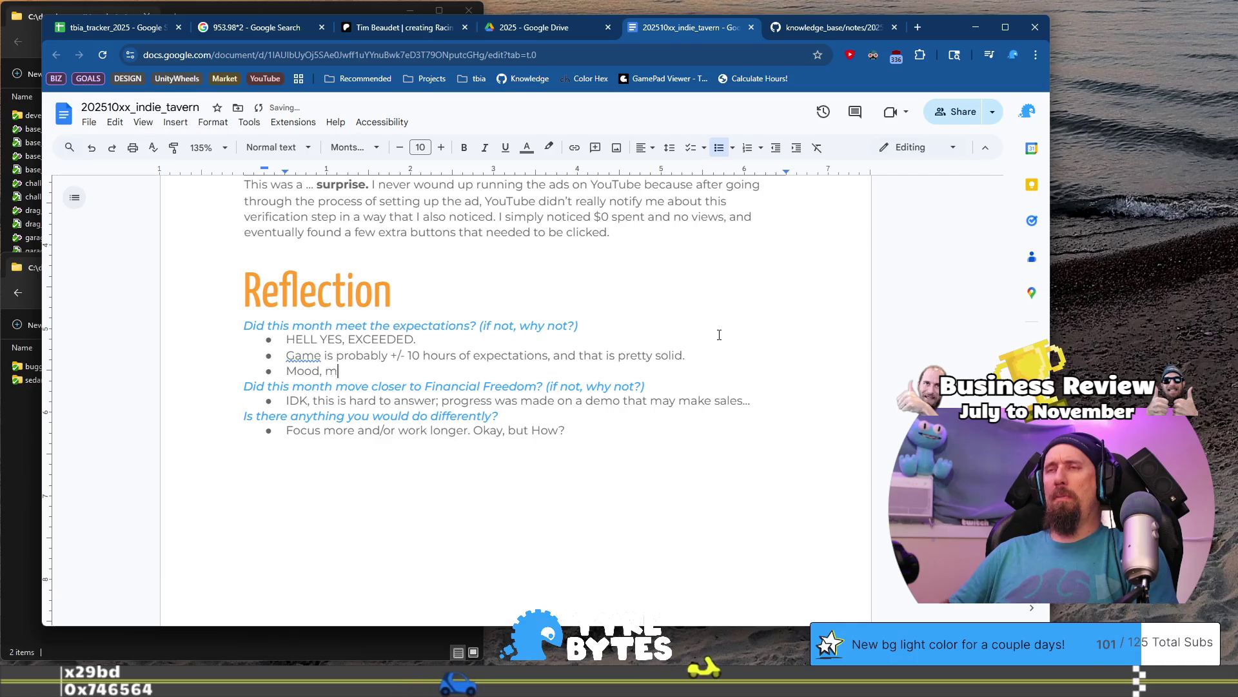
text(otivation)
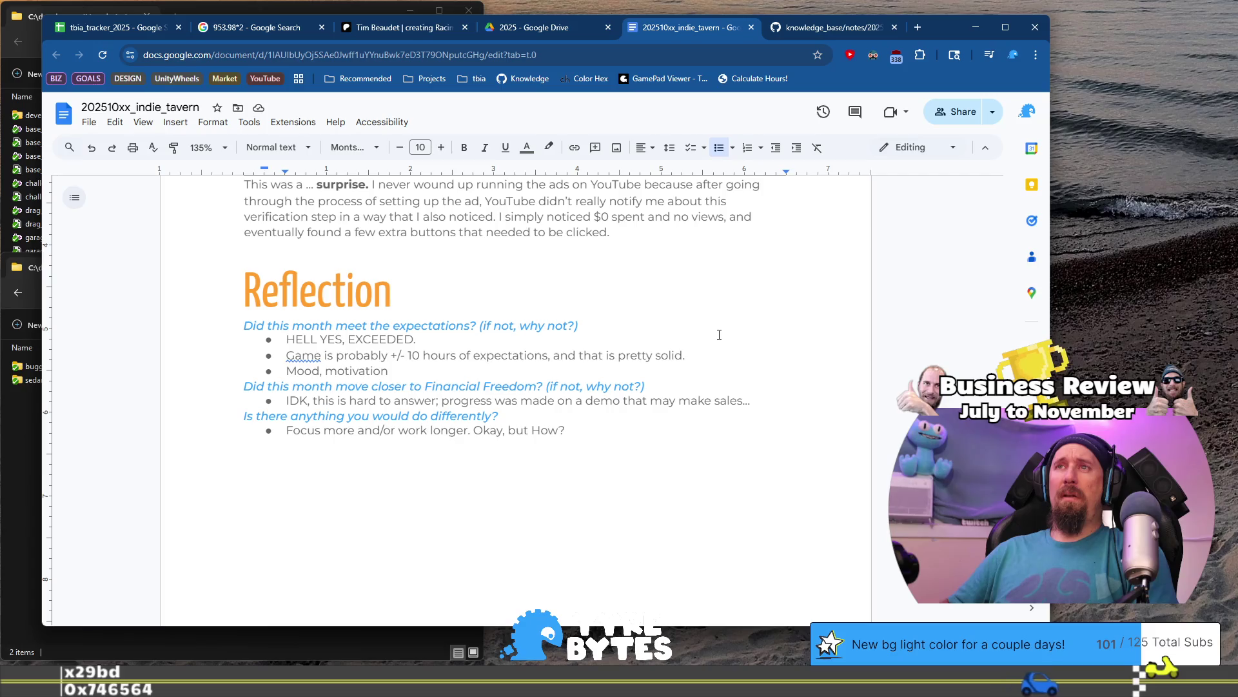
text(, effort and evertyhi)
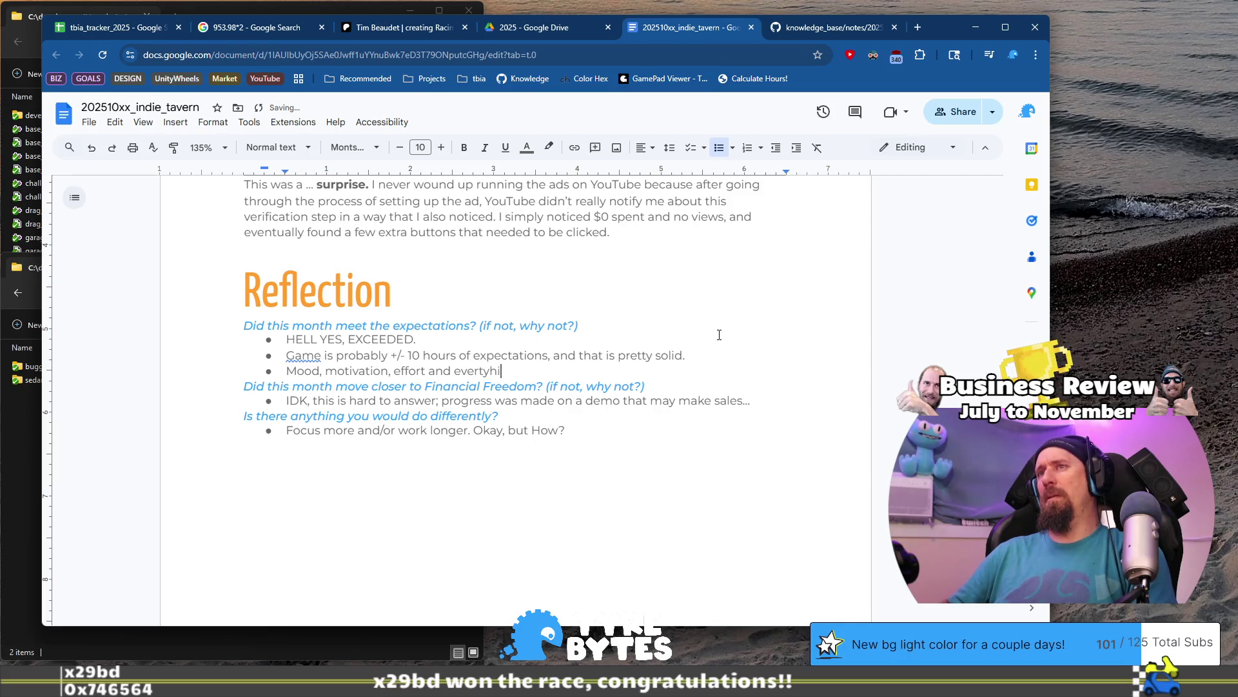
text(ng has be VERY HIT)
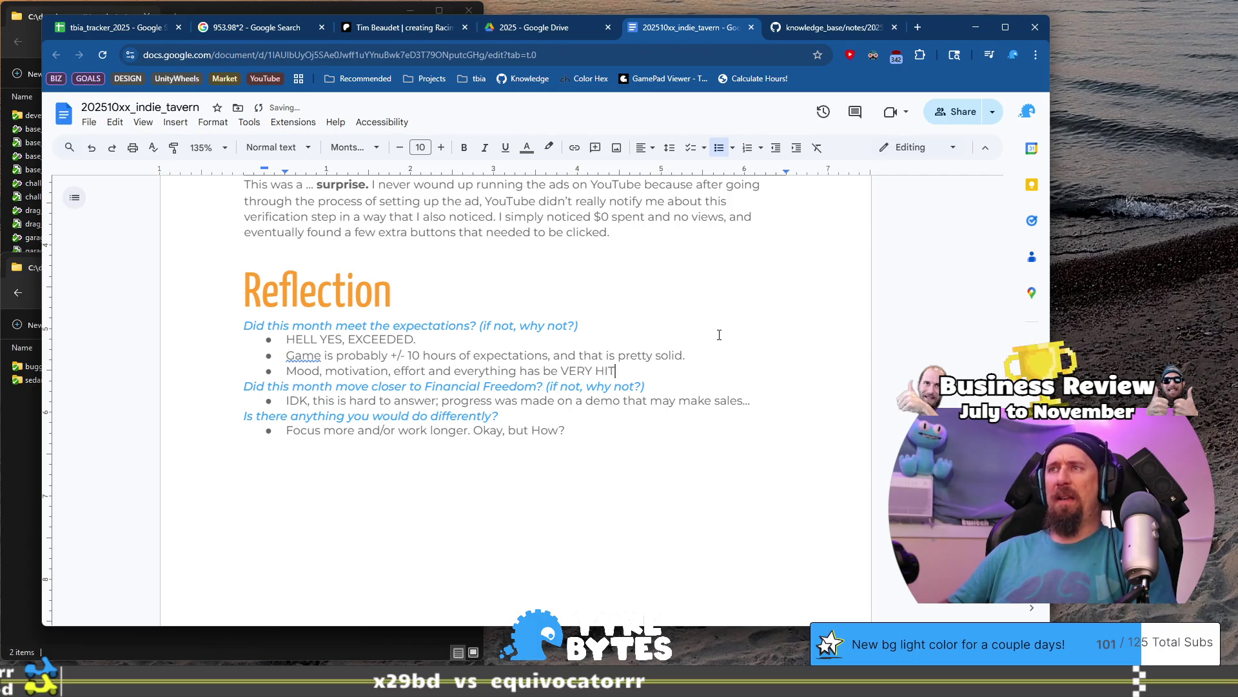
key(BackSpace)
text(GH!)
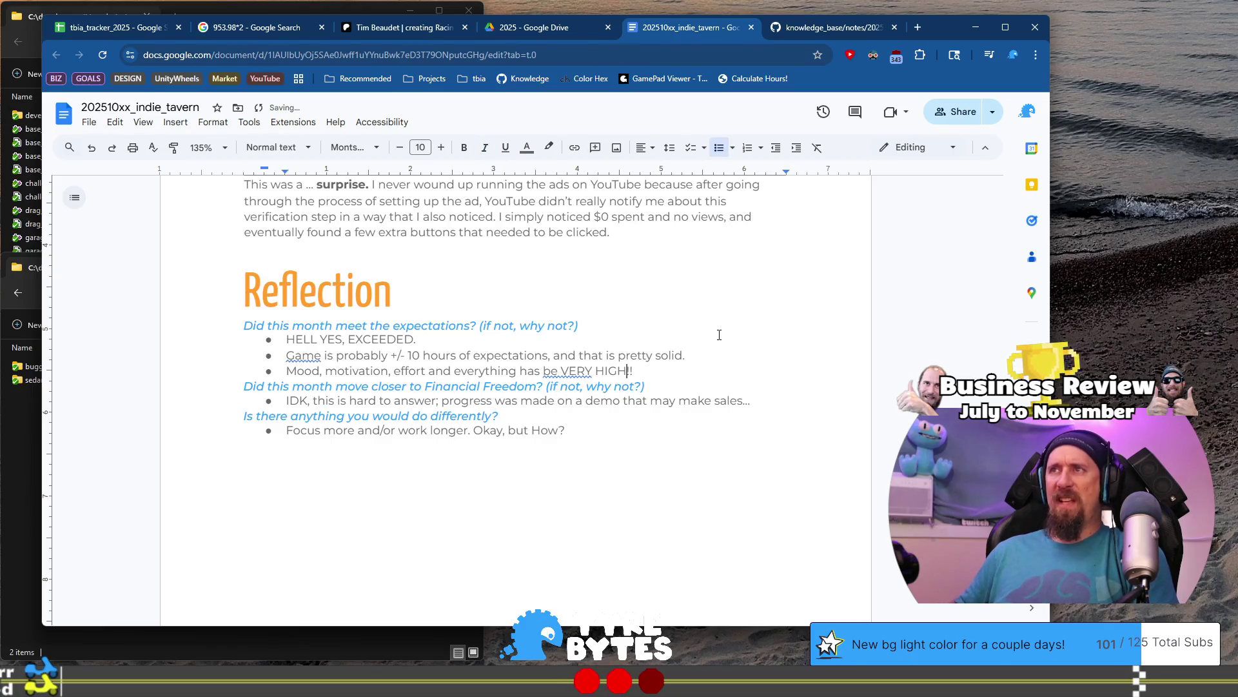
text(en)
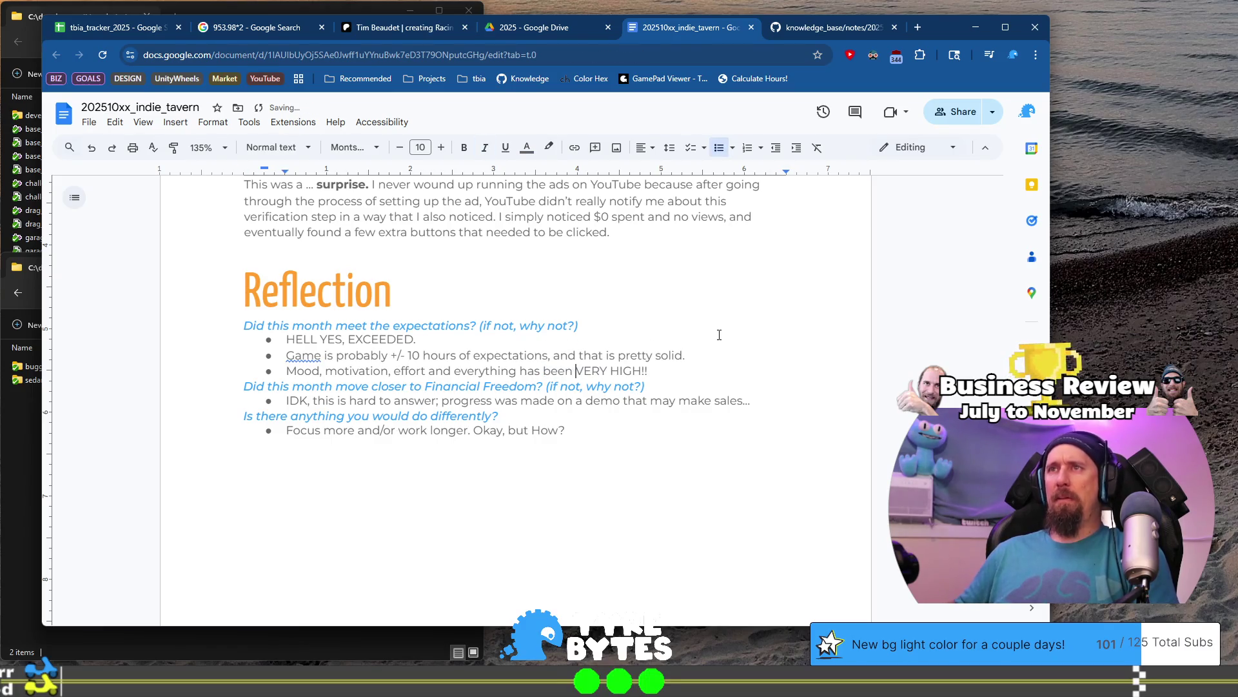
key(Down)
key(Down)
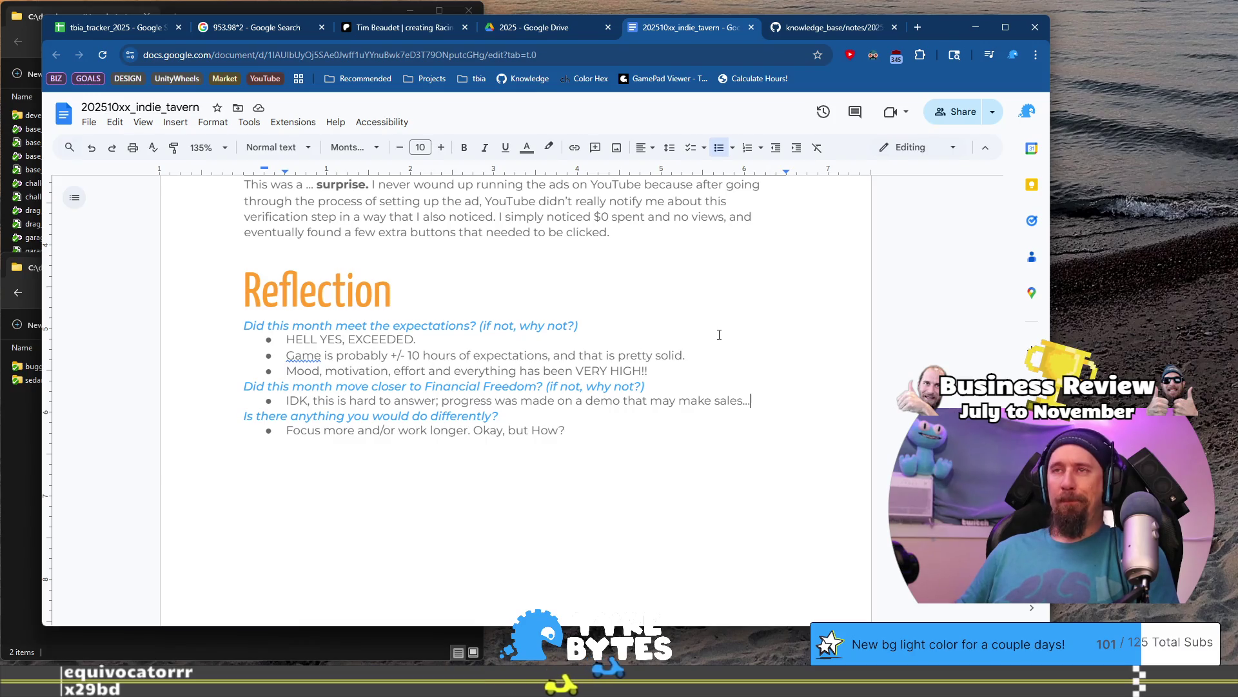
key(ctrl+shift+Left)
key(ctrl+shift+Left)
key(ctrl+shift+Left)
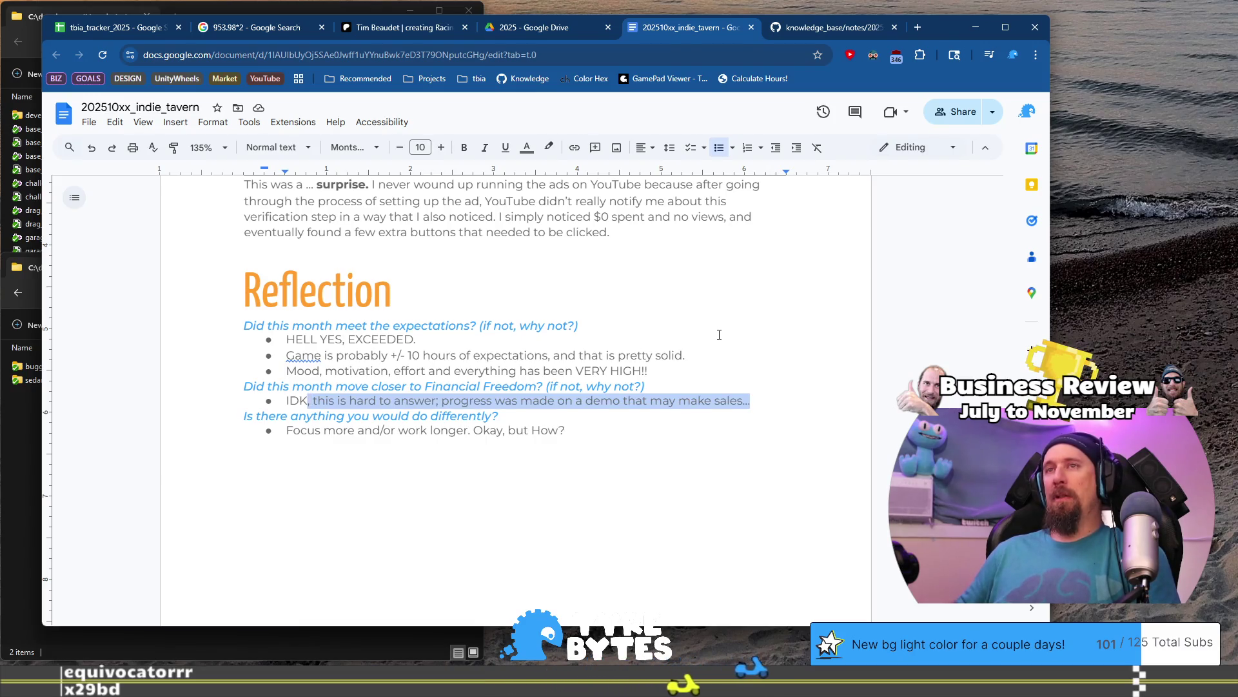
Replace the IDK Financial Freedom answer with 'Maybe? Finally building a GAME.'.
key(ctrl+shift+Left)
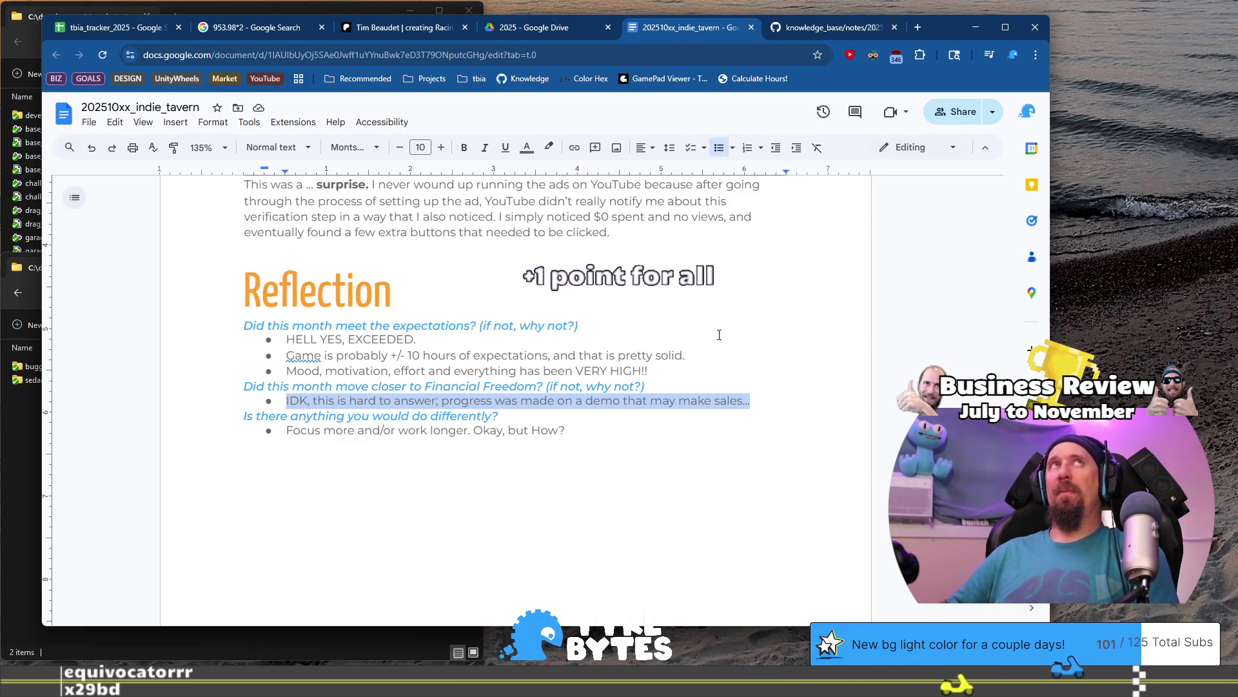
text(Ma)
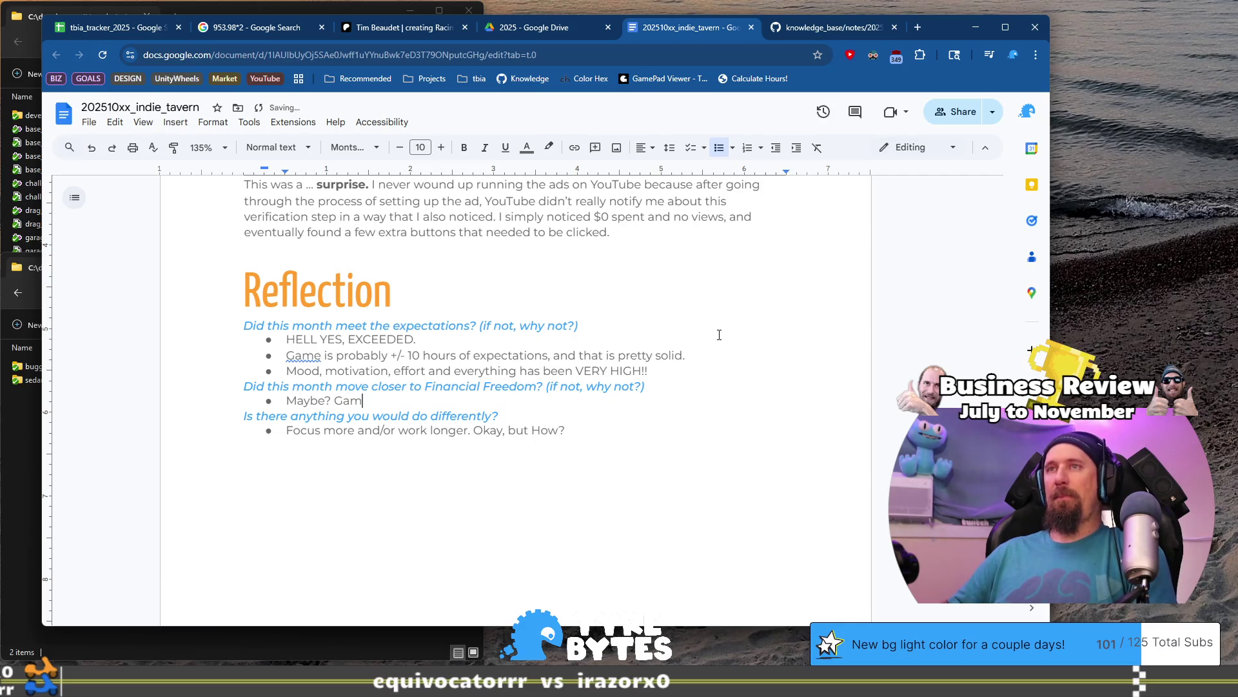
text(s being)
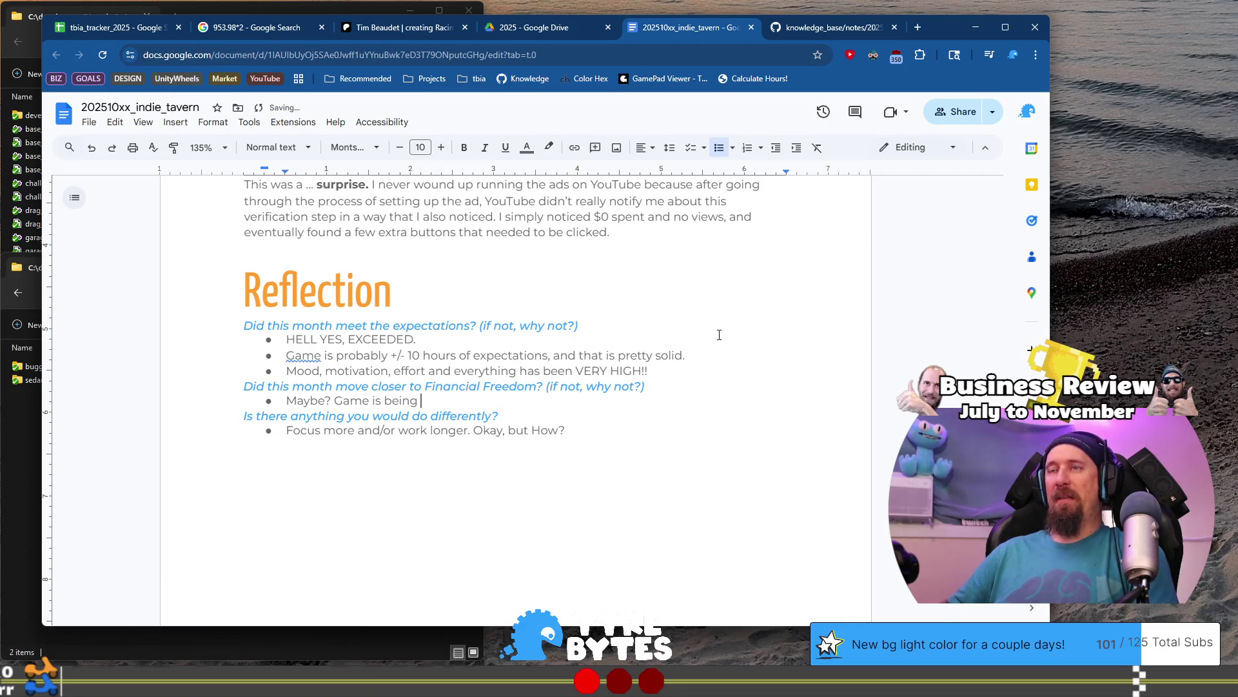
text(Fin)
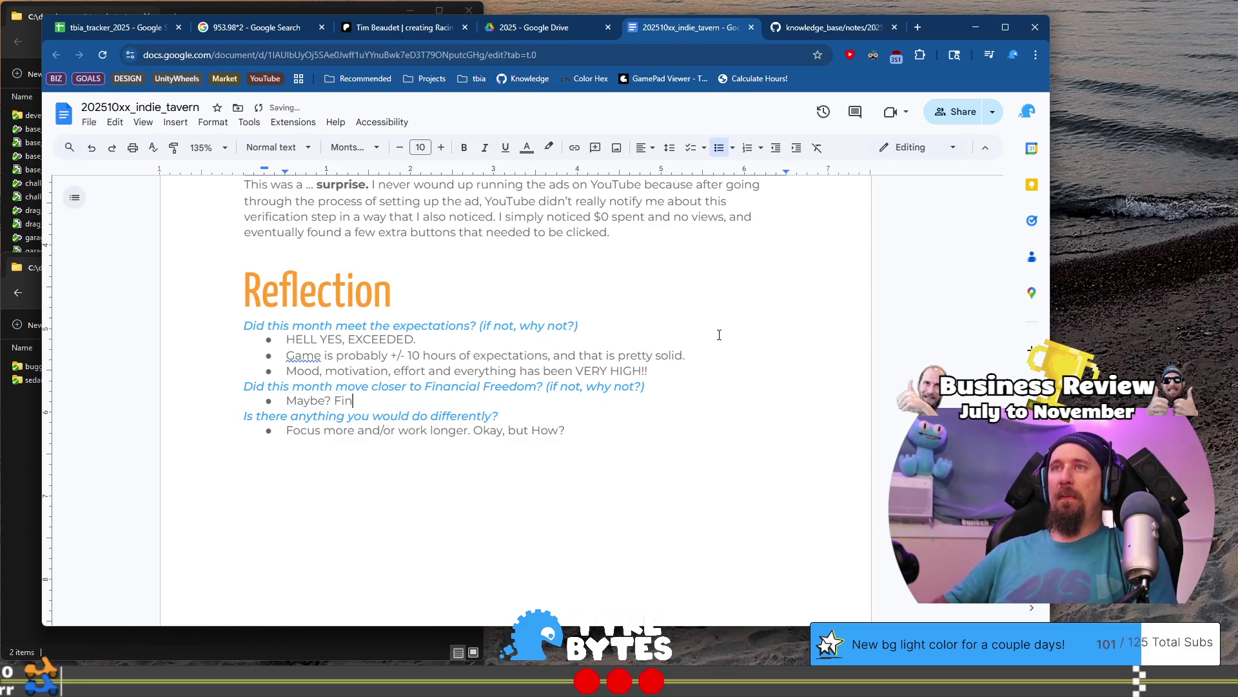
text(ally buil)
text(ding a GAME.)
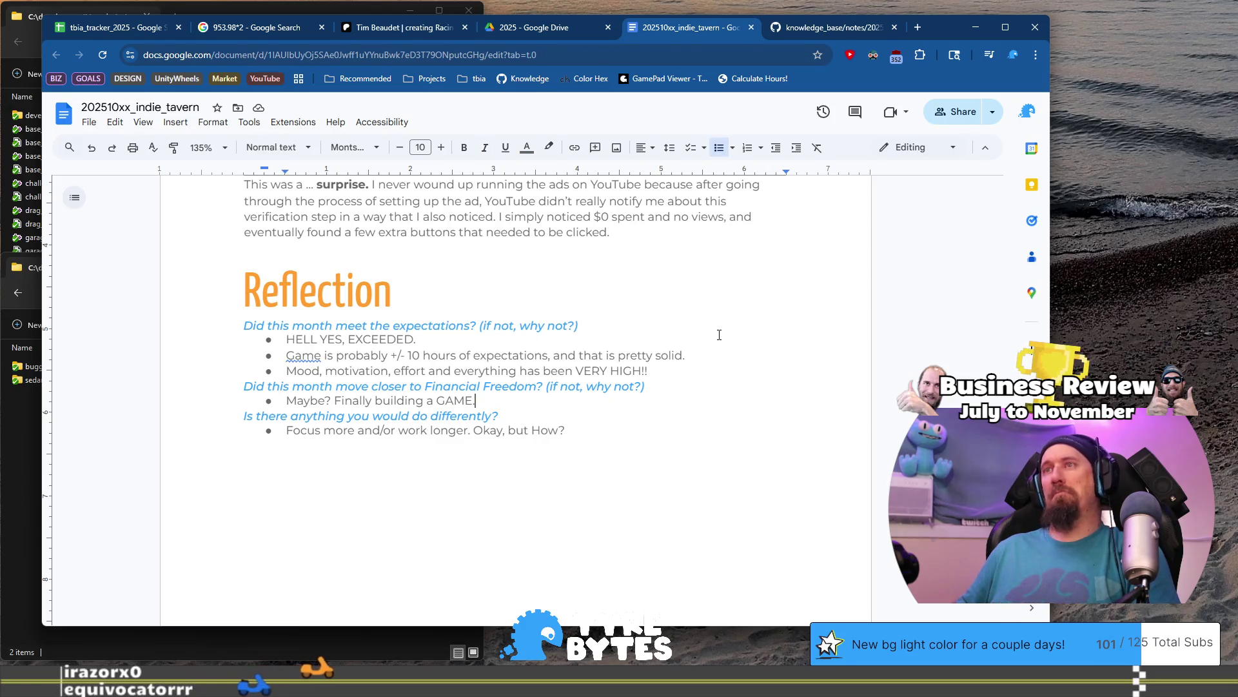
Move to the start of the final 'Focus more and/or work longer. Okay, but How?' bullet.
key(ctrl+End)
key(shift+Home)
key(End)
key(shift+Home)
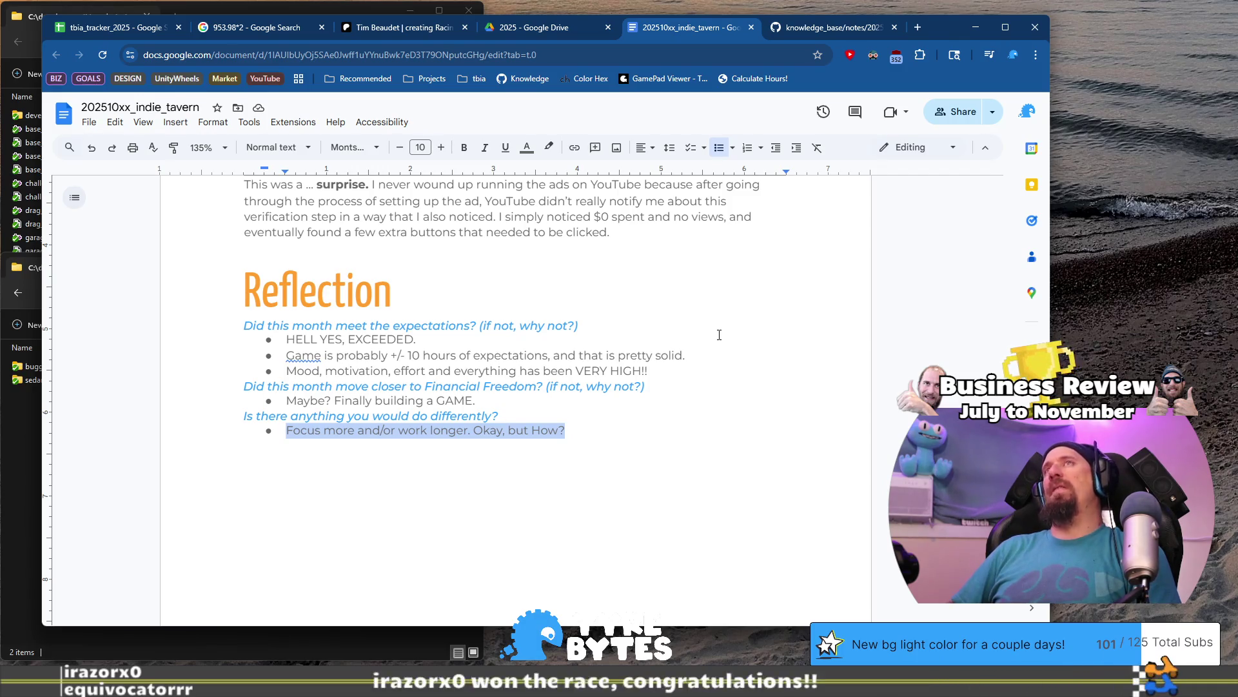
key(Home)
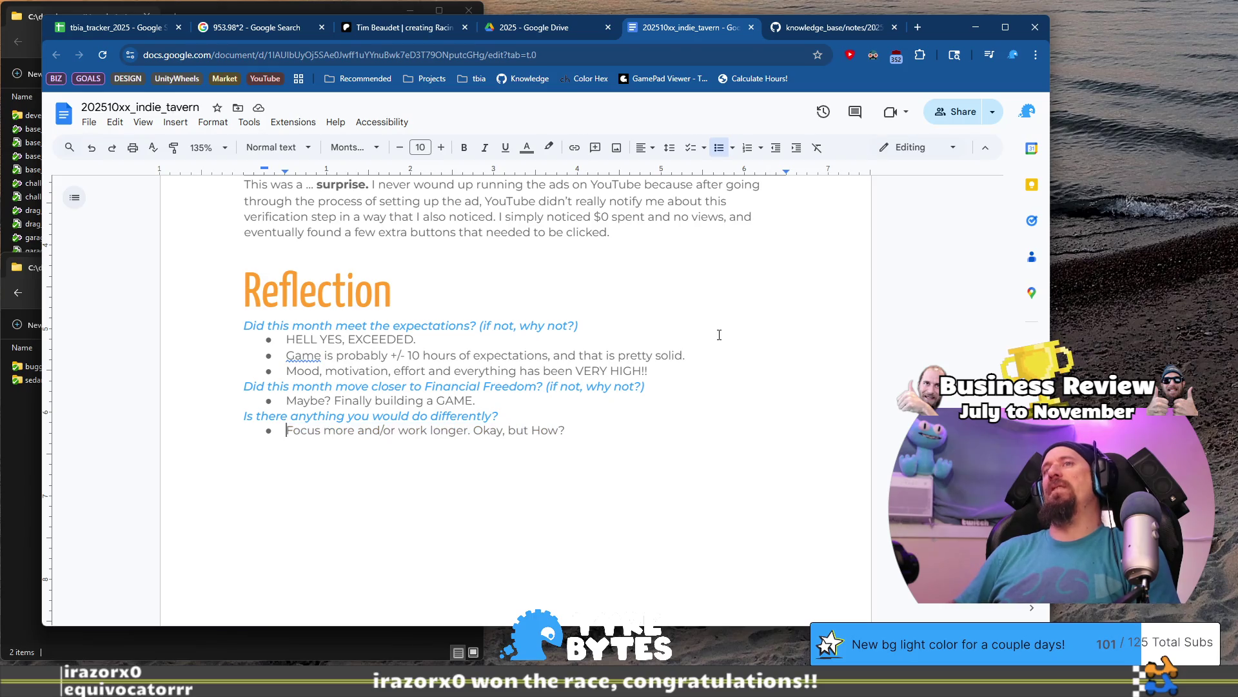
Start a blank bullet above the 'Focus more…' line under the do-differently question.
key(Return)
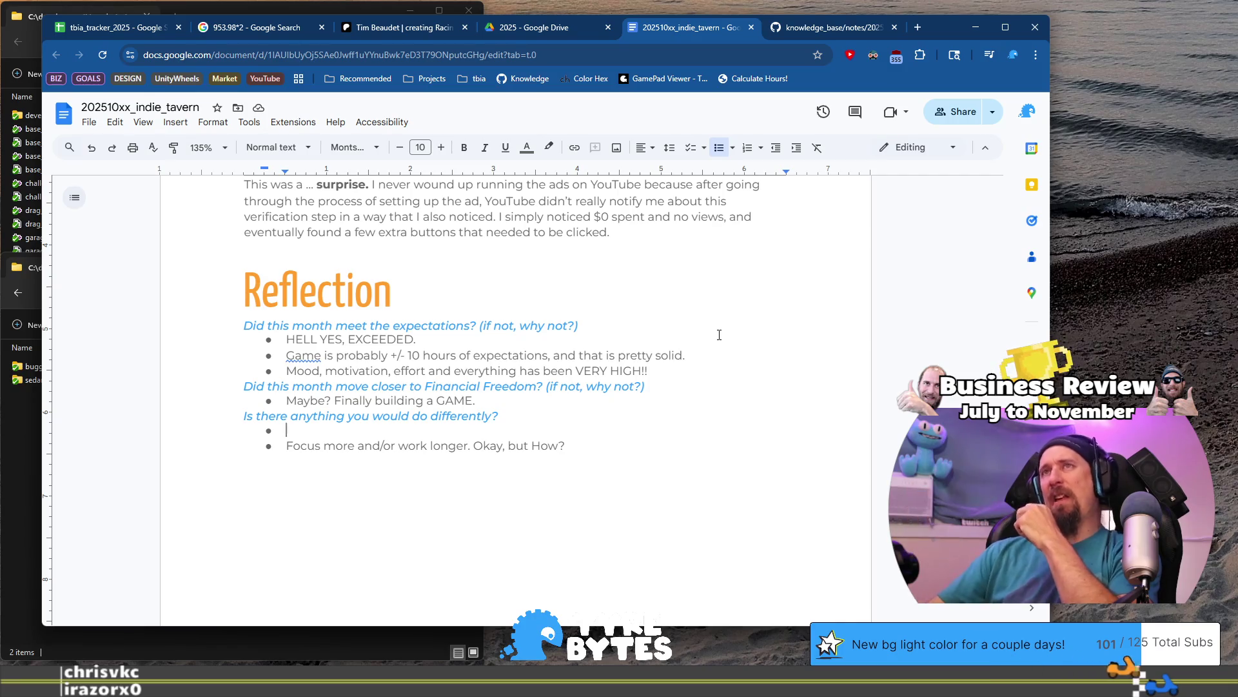
After 'Turtles!', add that more sleep beats midnight-to-midnight, though it kept a regular schedule.
scroll(719, 335, up, 15)
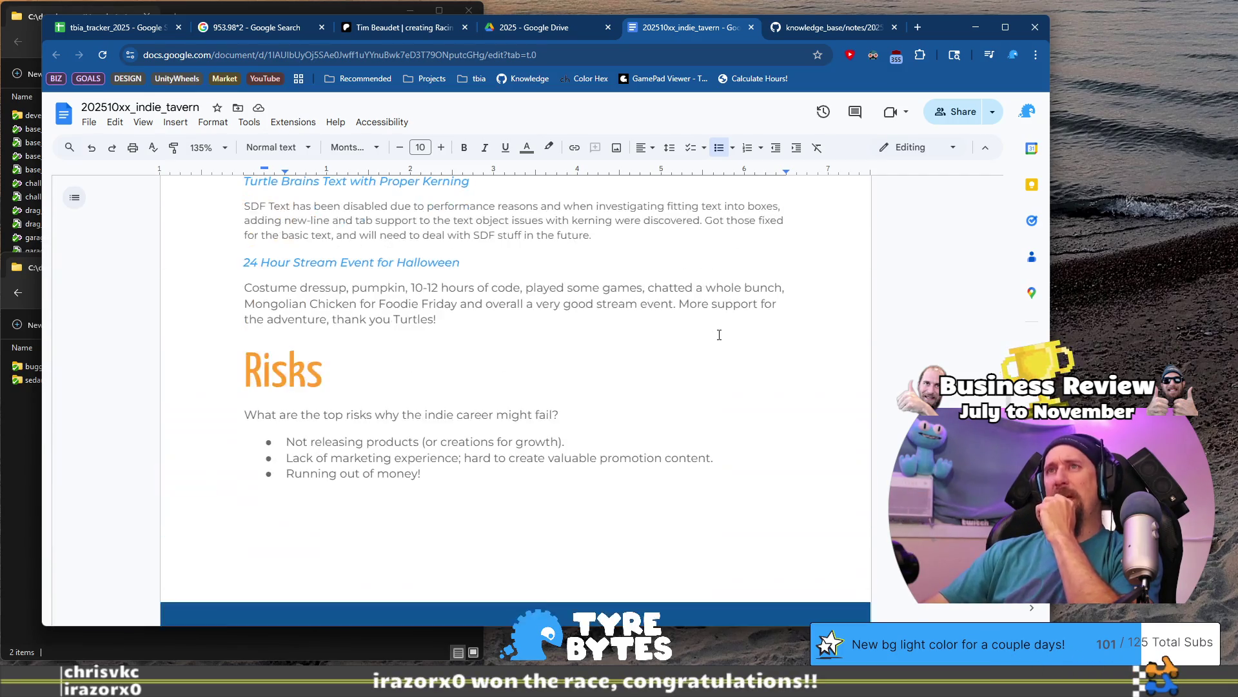
scroll(719, 335, up, 5)
scroll(719, 335, down, 5)
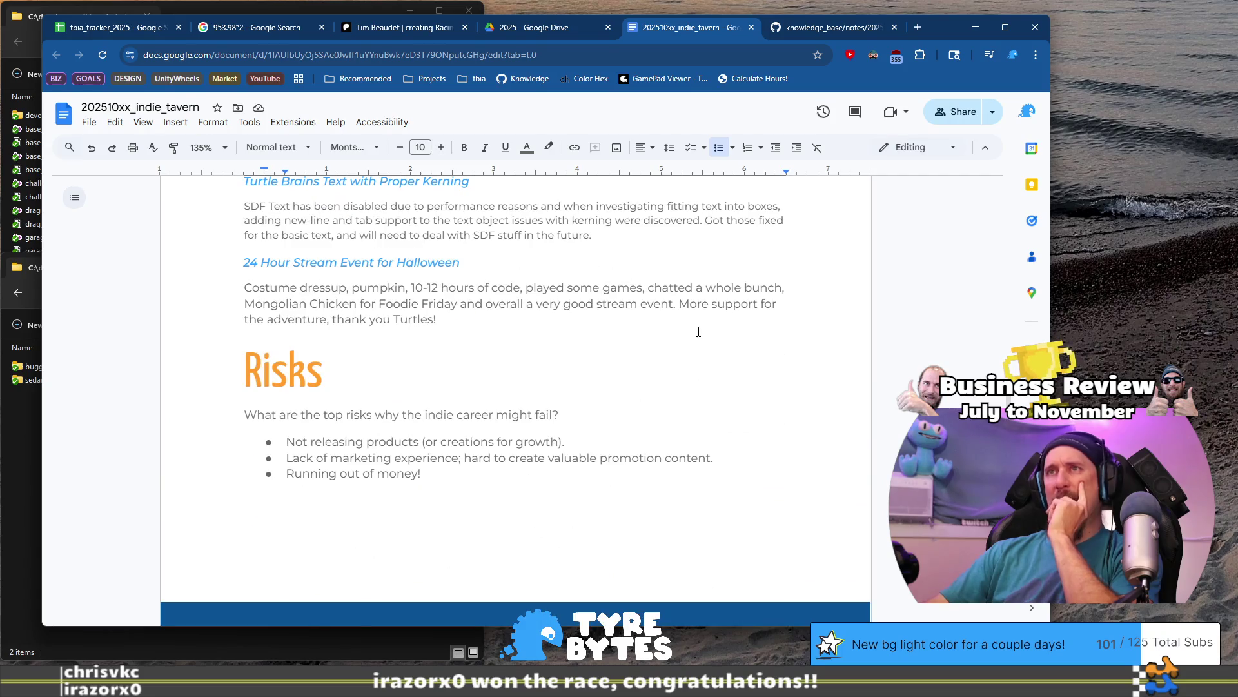
scroll(645, 316, up, 5)
scroll(536, 336, down, 5)
click(528, 340)
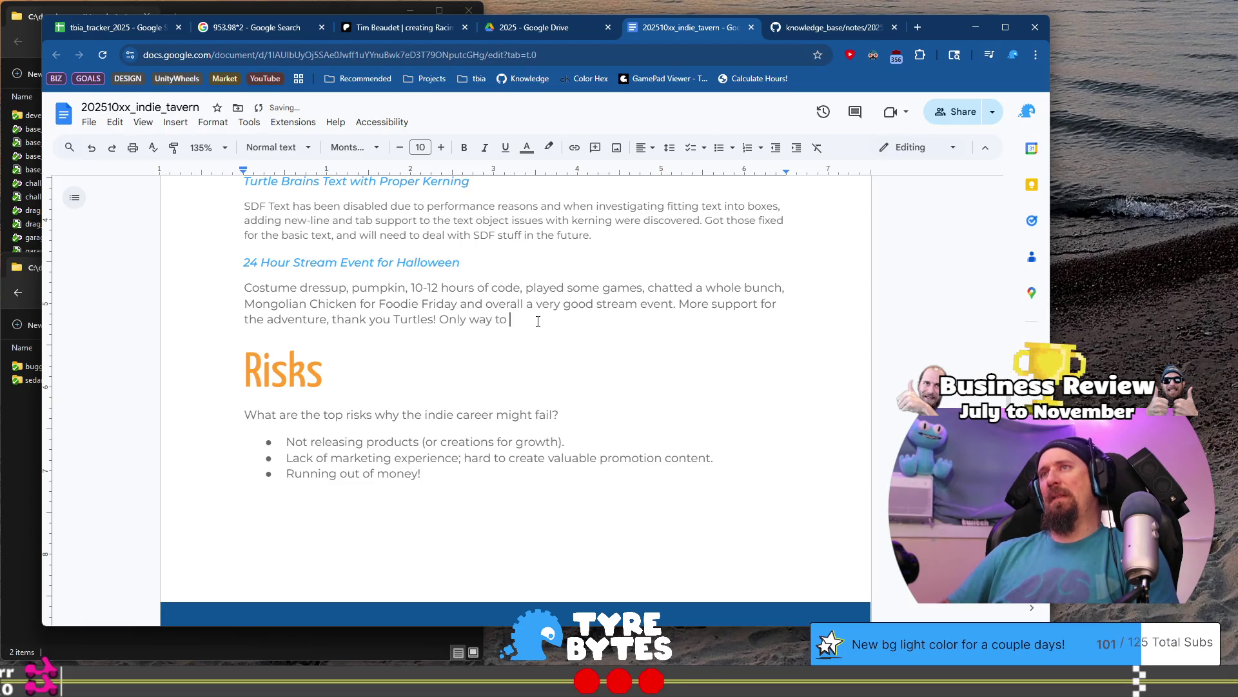
text(have done it be)
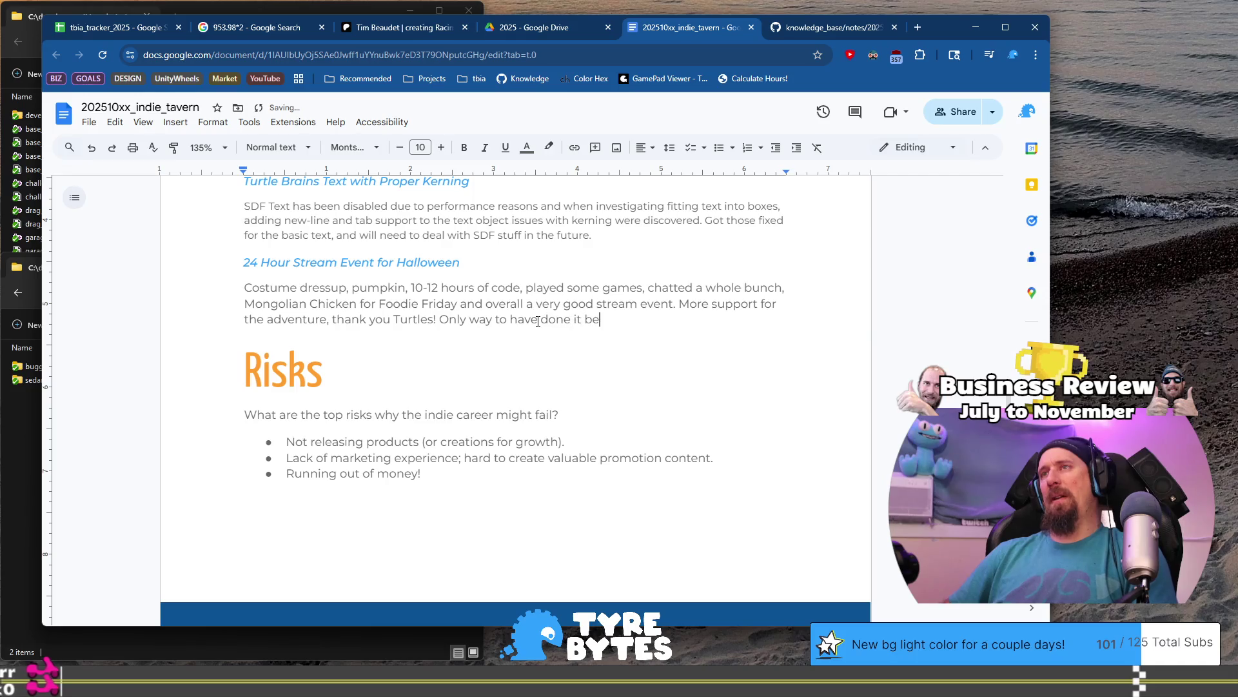
text(tter would be more sleep)
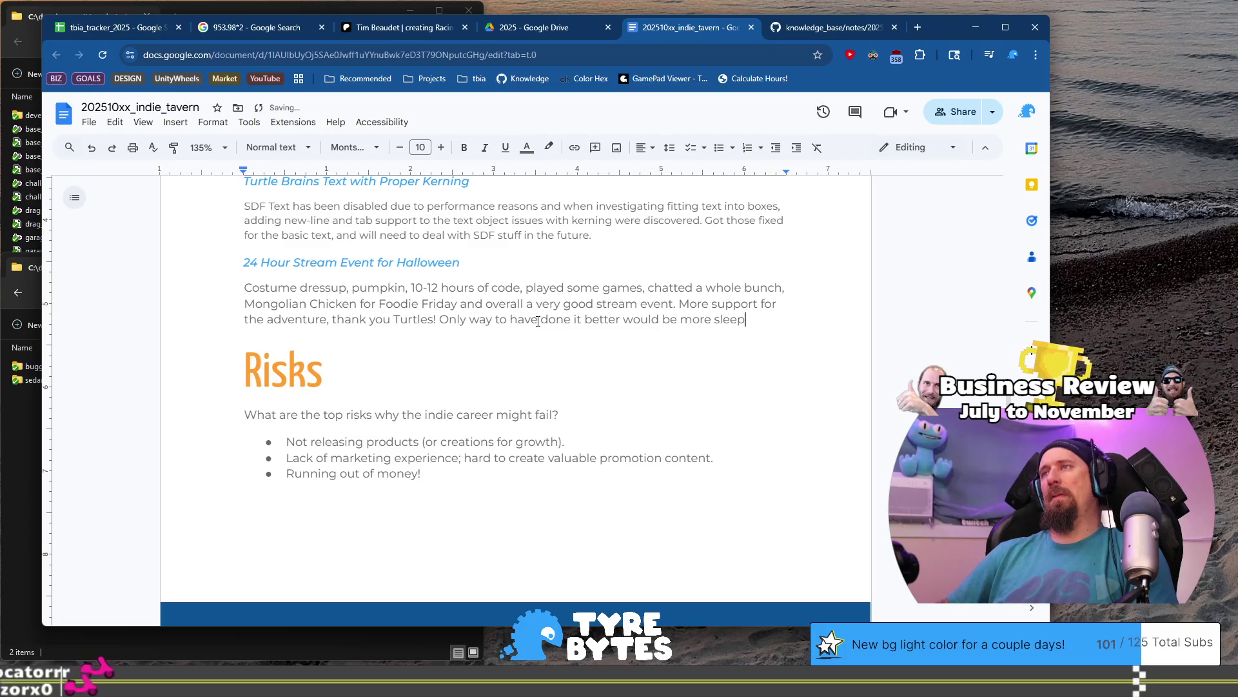
text( rather t)
text(han the midni)
text(ght-)
text(to min)
key(BackSpace)
text(dn)
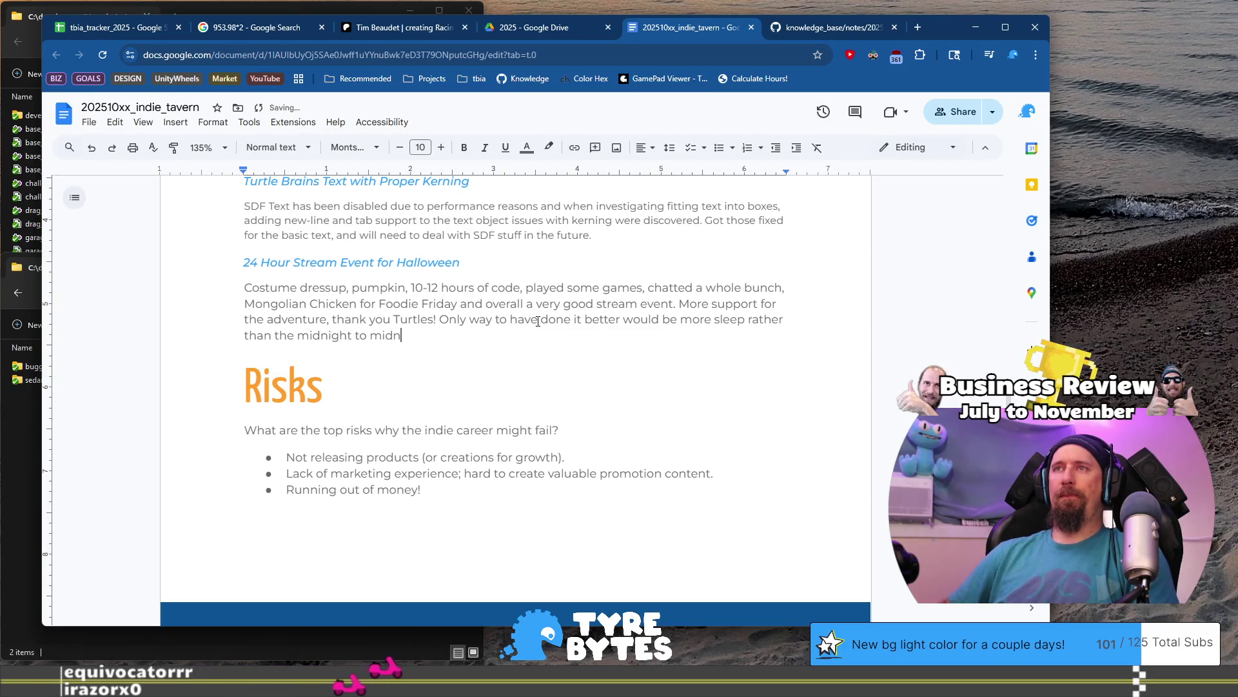
text(ight... t)
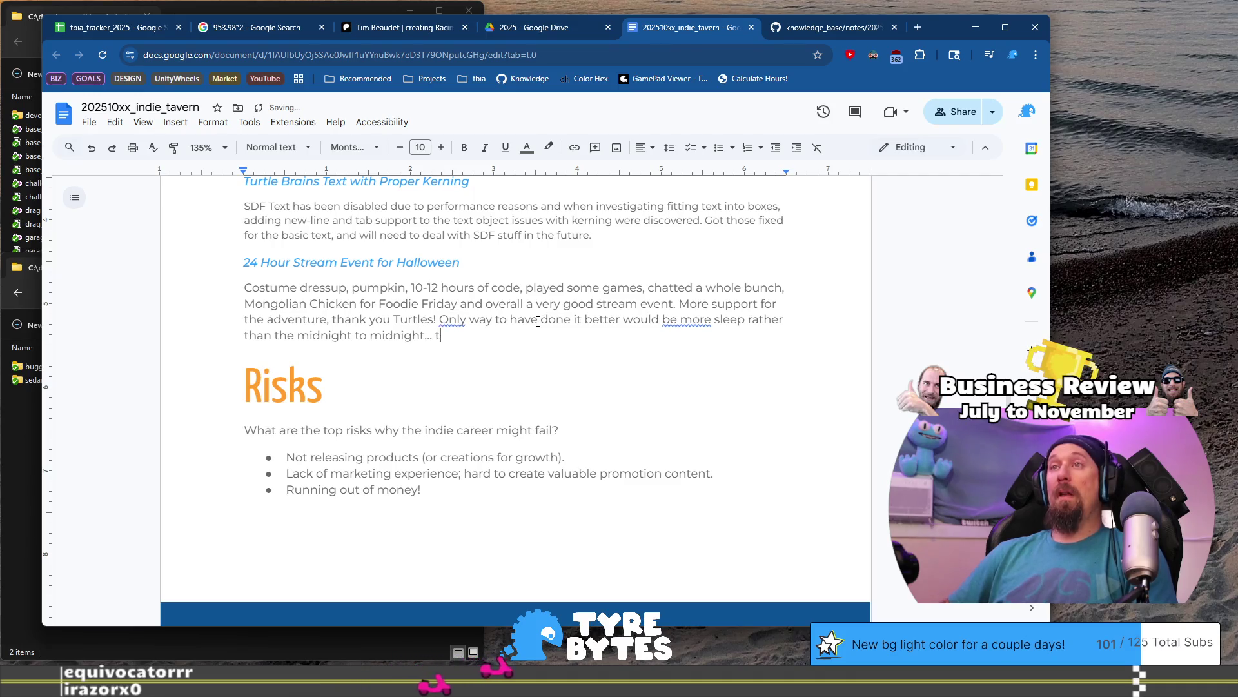
text(hough, )
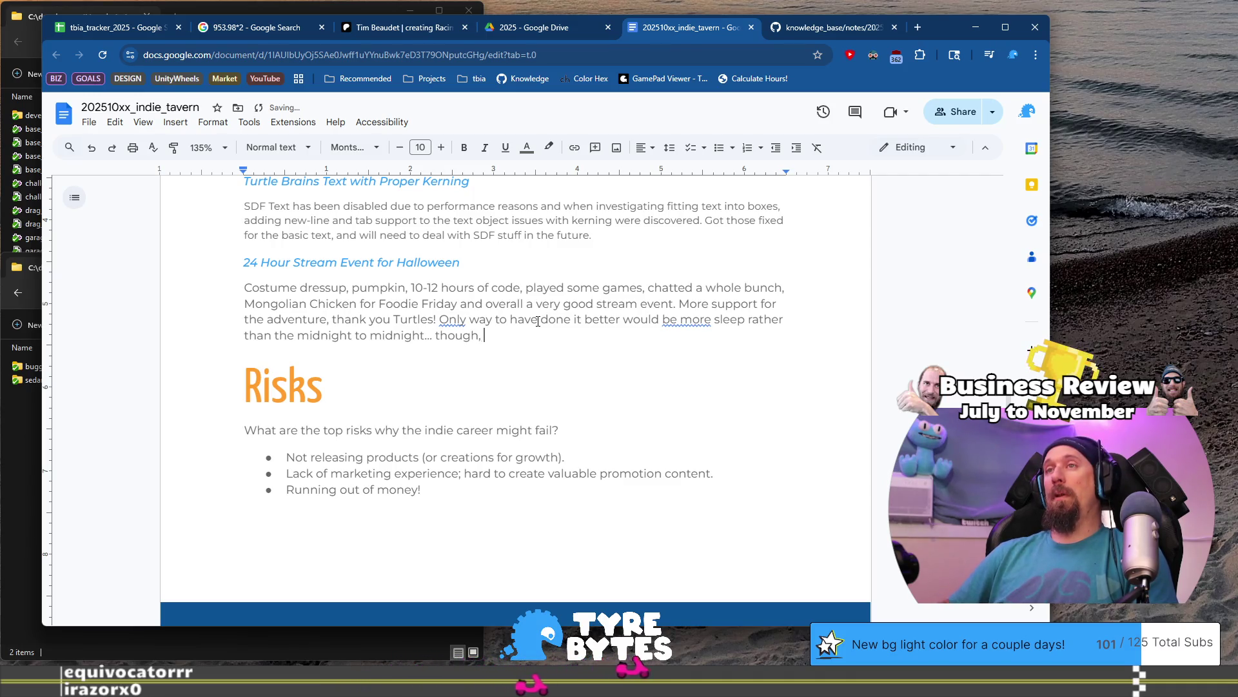
text(this )
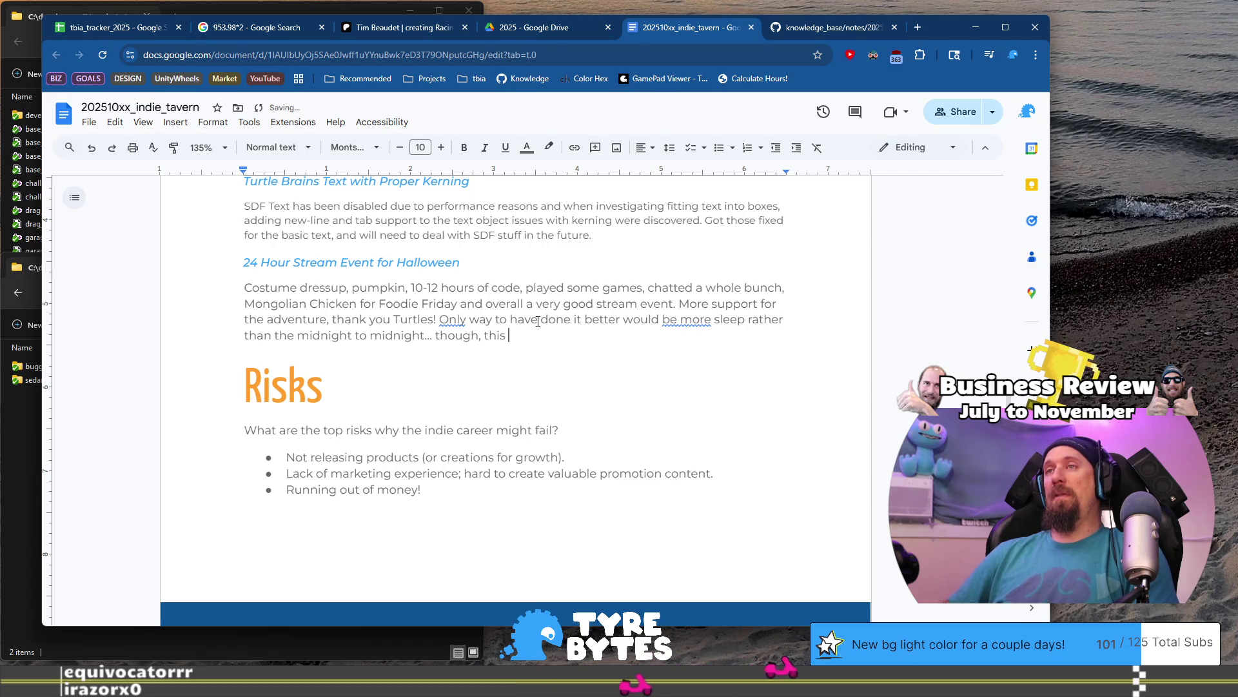
text(successfu)
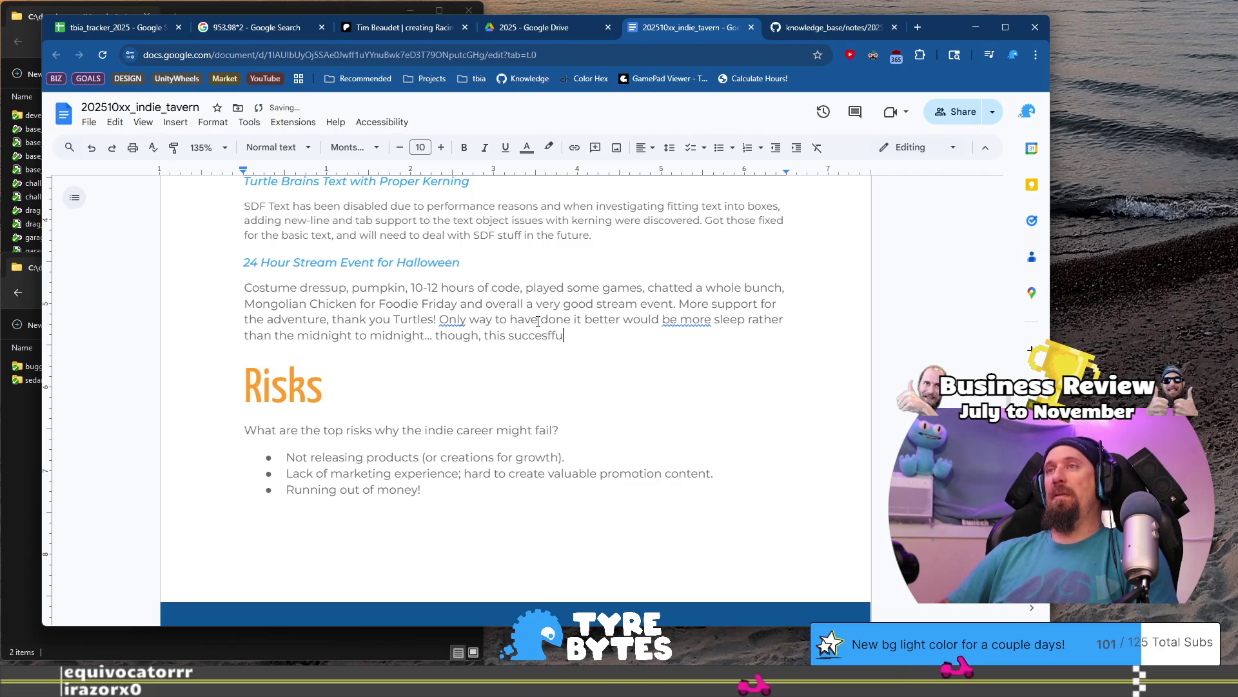
text(lly kept regu)
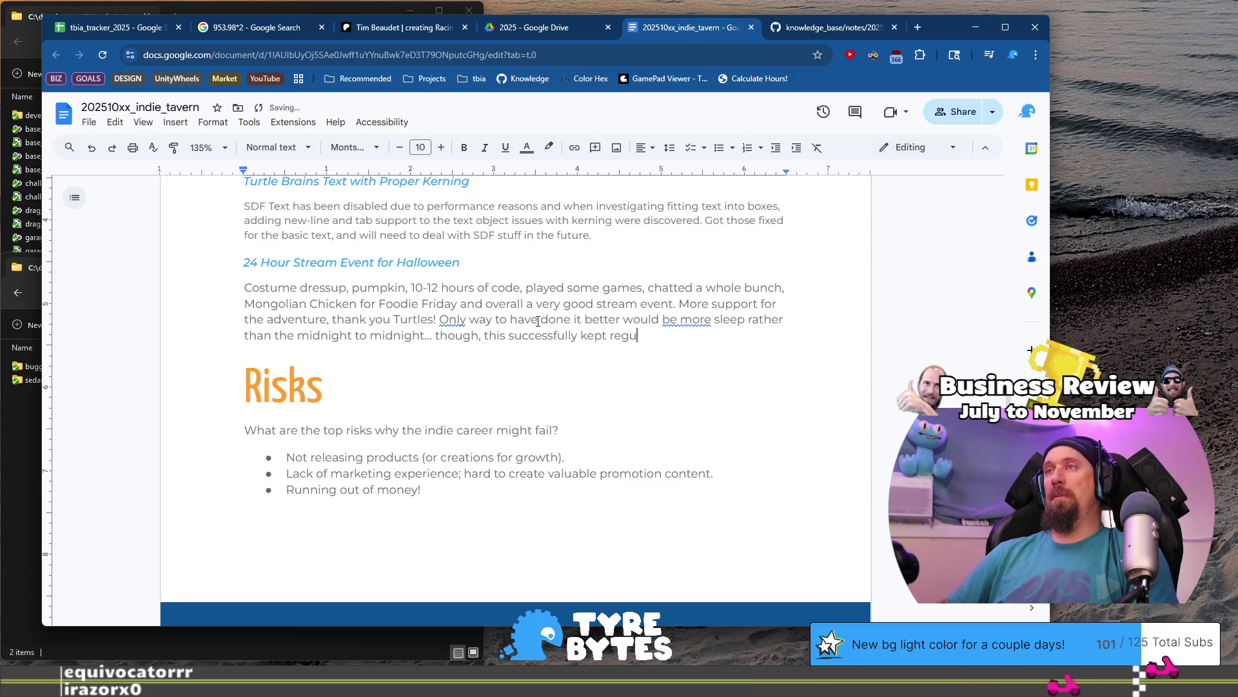
text(lar schedule.)
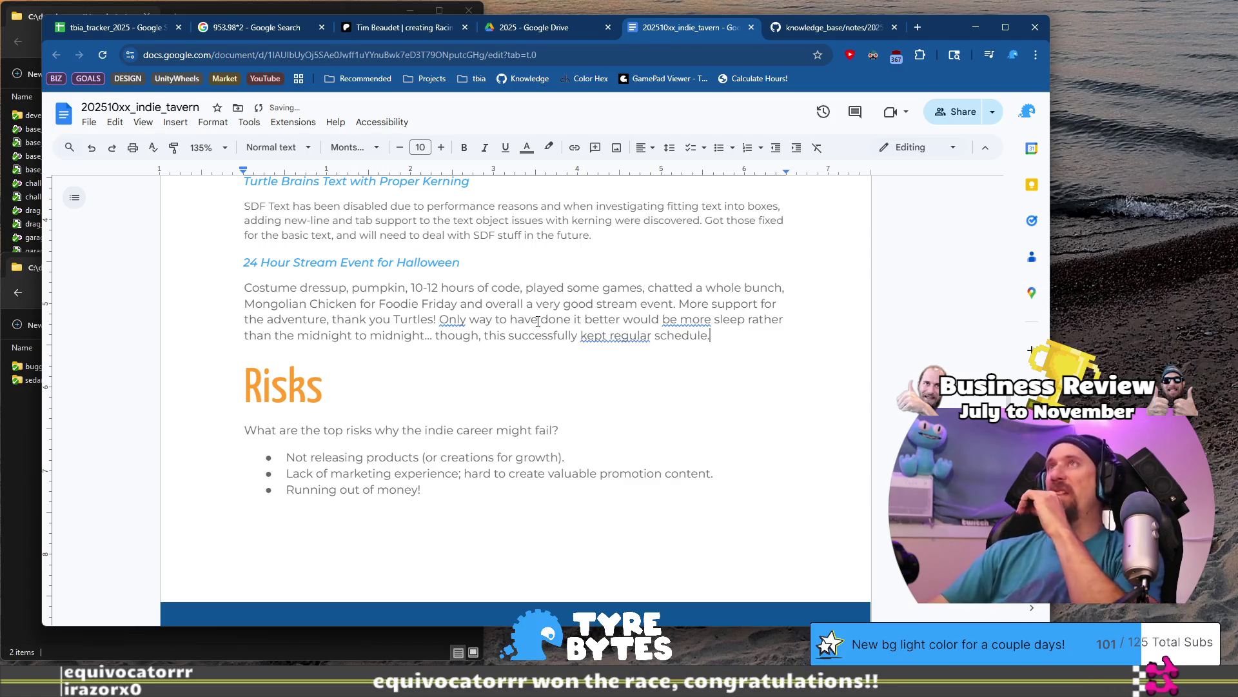
Accept the grammar suggestion so the sentence reads 'kept a regular schedule'.
click(609, 335)
click(661, 369)
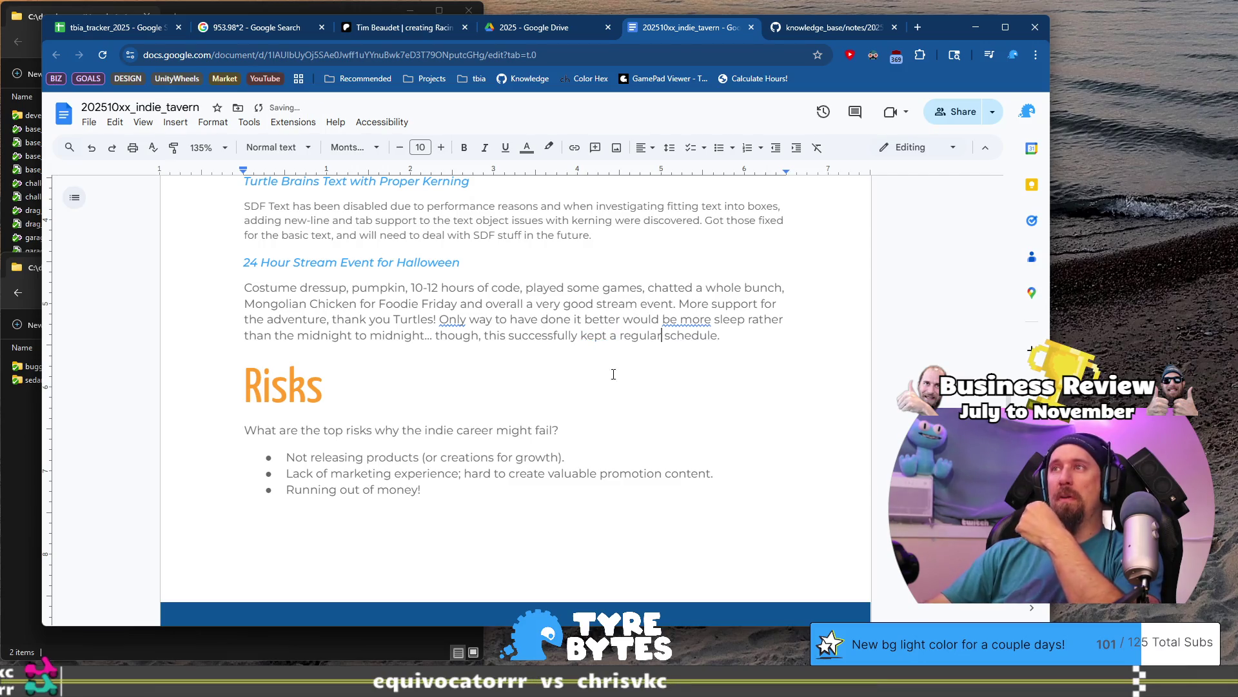
drag(747, 336, 531, 320)
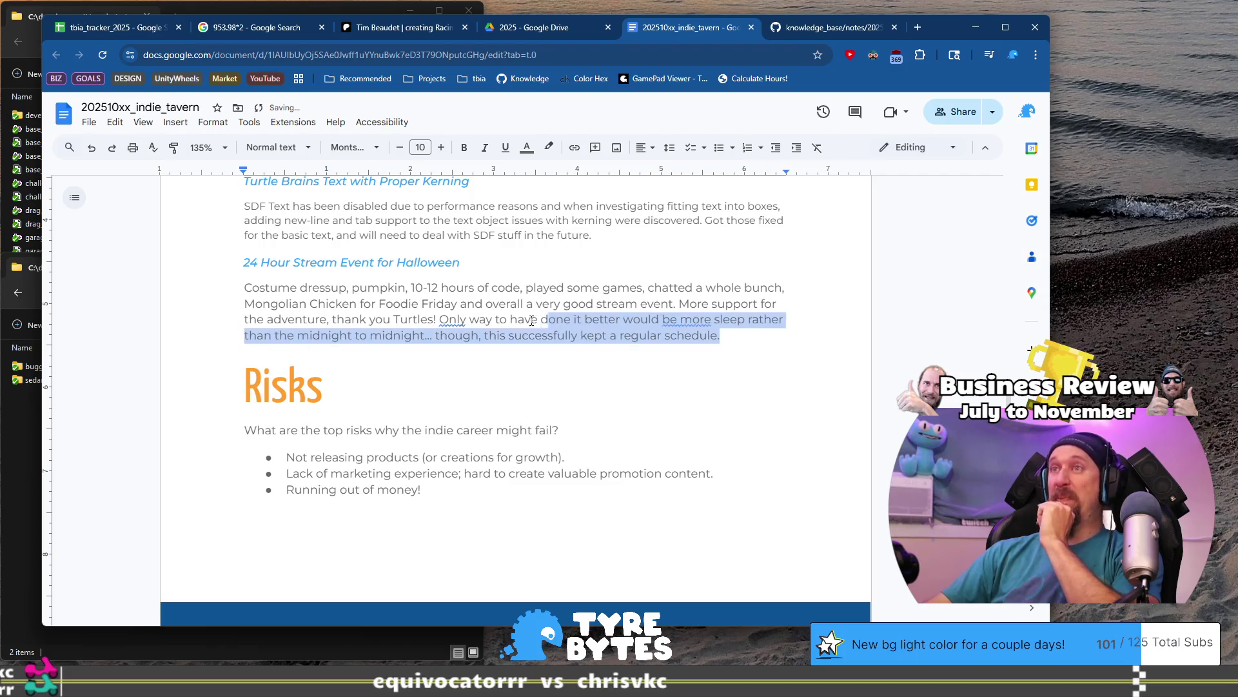
Return to the Reflection section and place the caret in the empty do-differently bullet.
scroll(487, 346, down, 10)
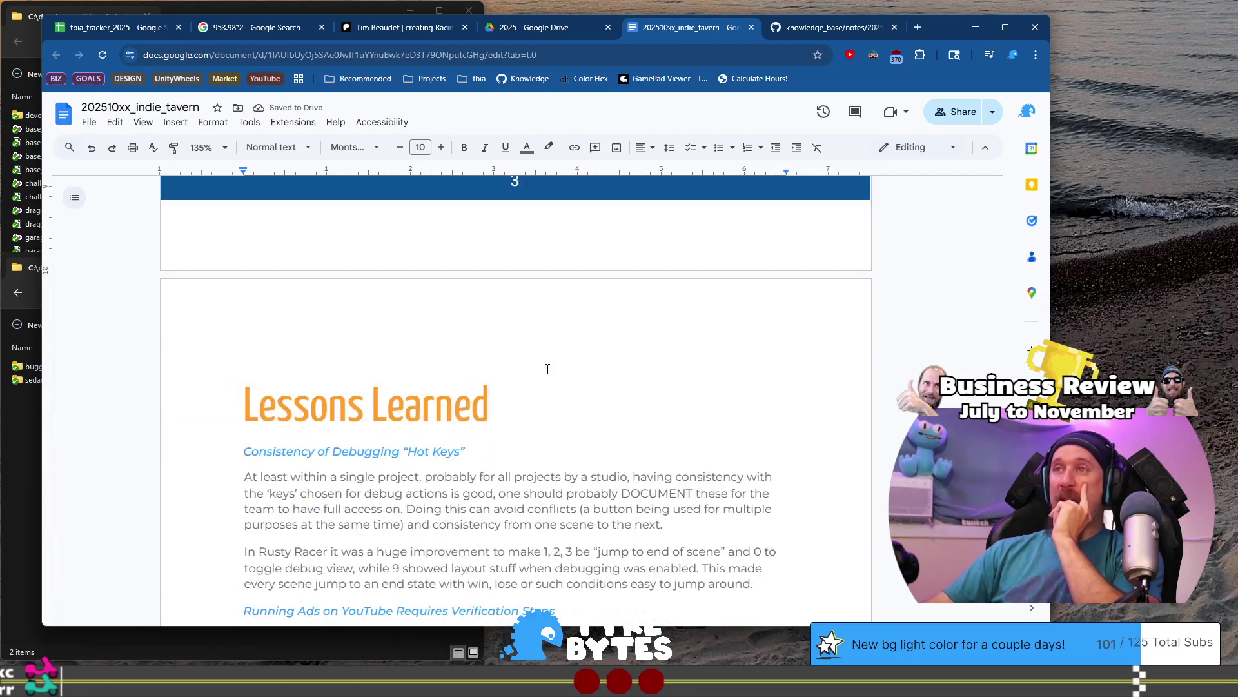
scroll(547, 369, down, 8)
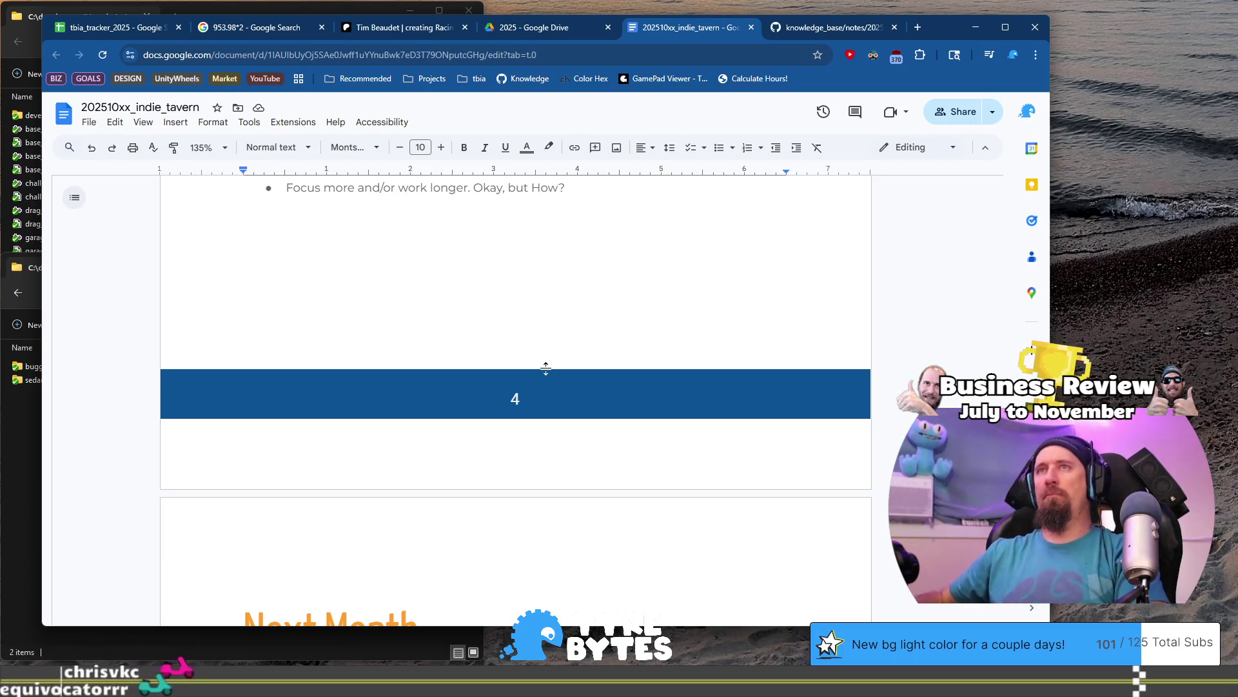
scroll(546, 368, up, 2)
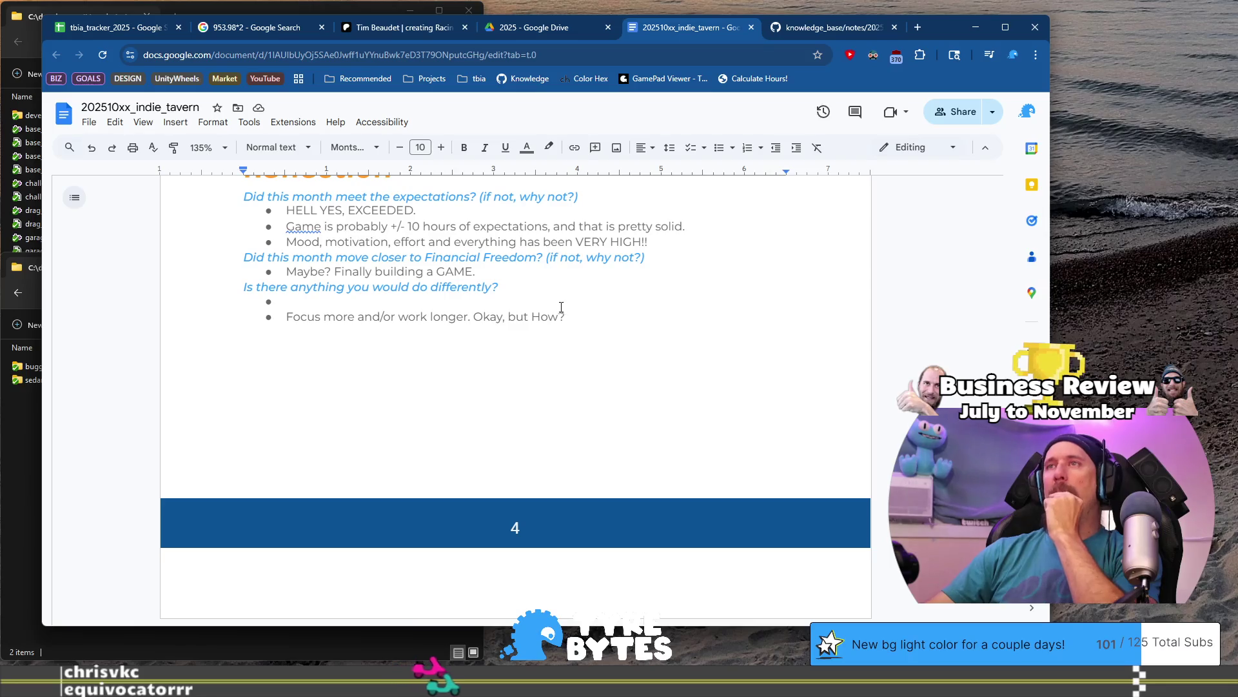
scroll(464, 294, up, 1)
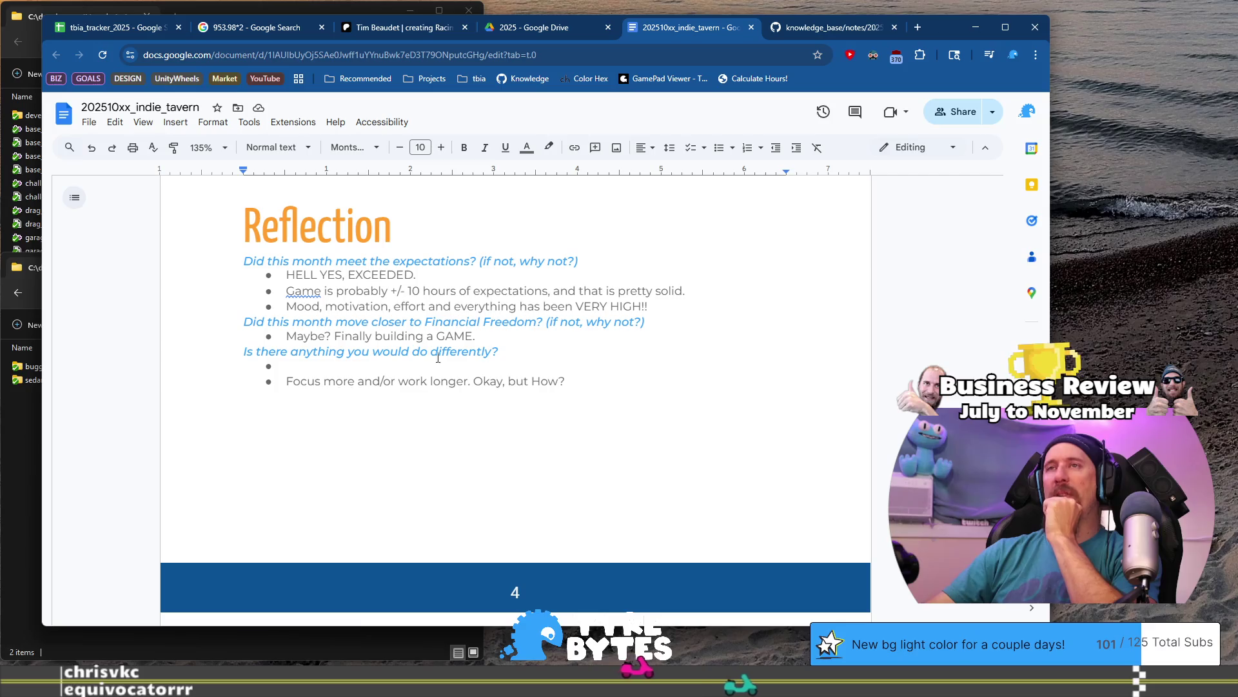
click(576, 369)
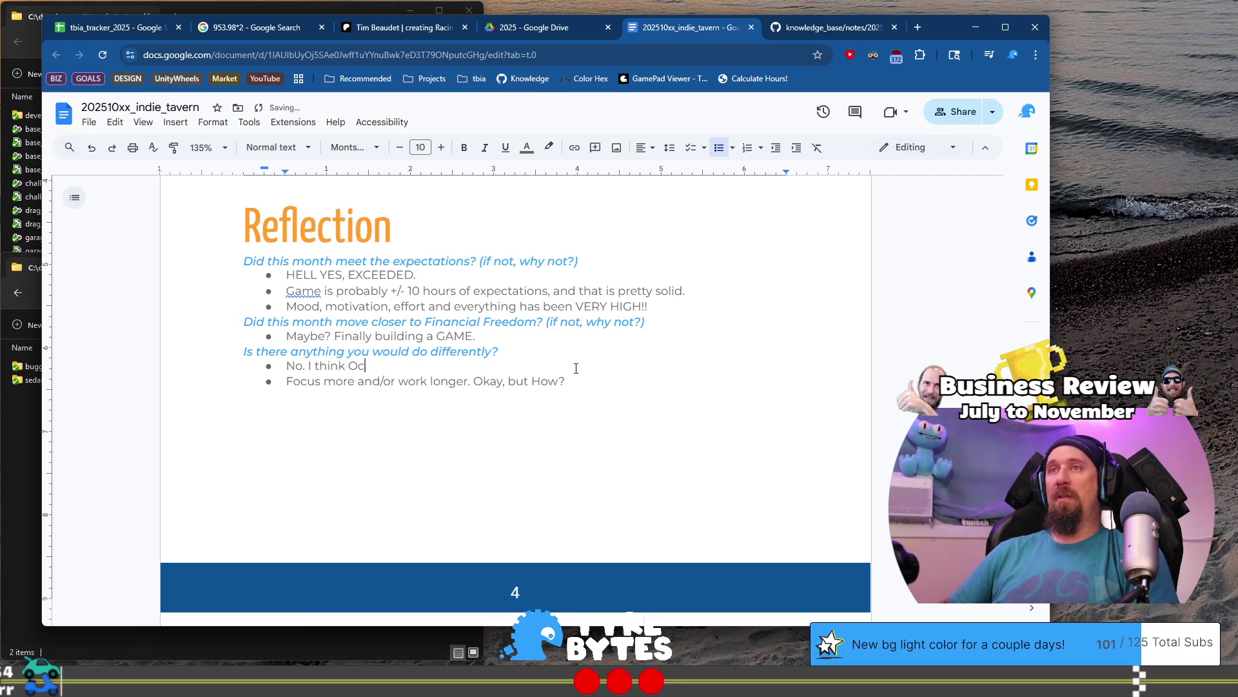
Answer that October was well focused on the right things, high energy, and should become the normal month.
text(tober was very well )
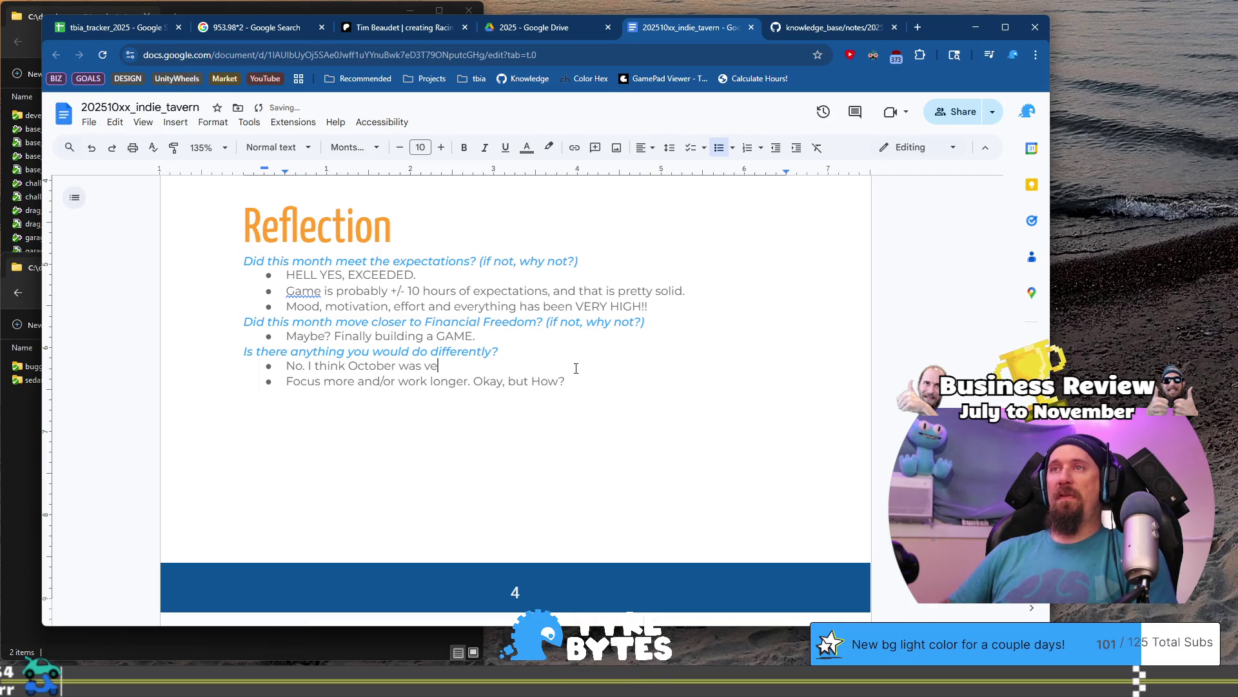
text(focused, high ener)
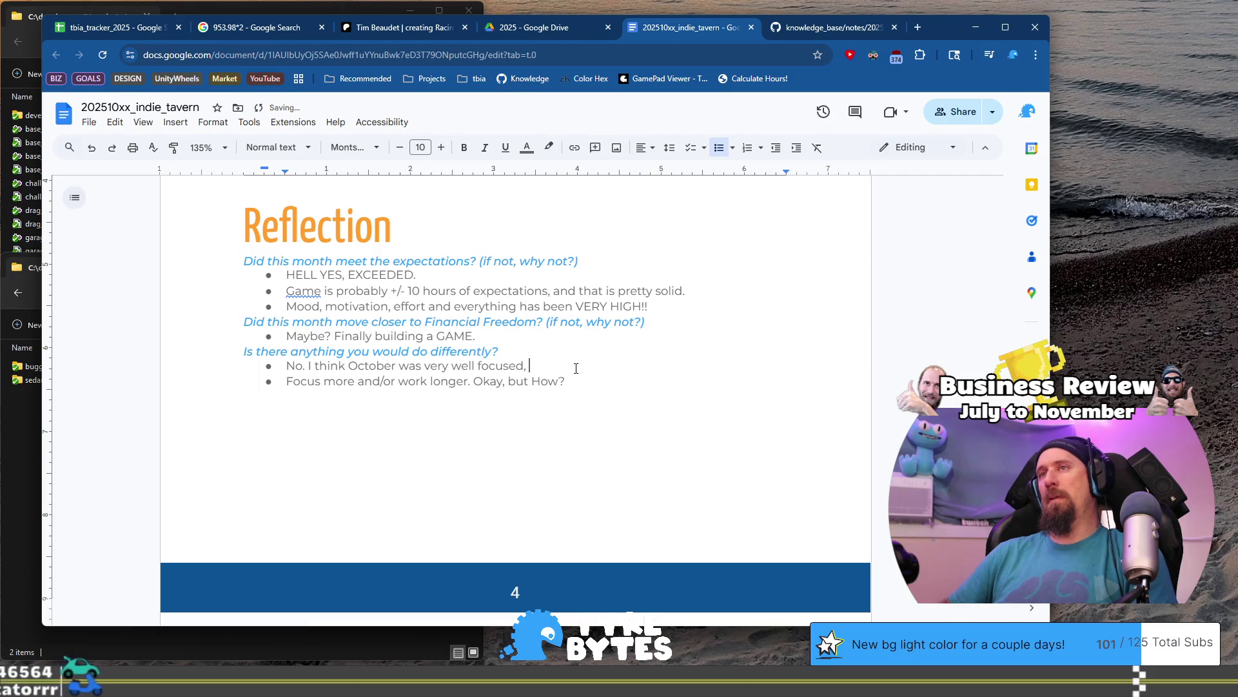
text(gy, po)
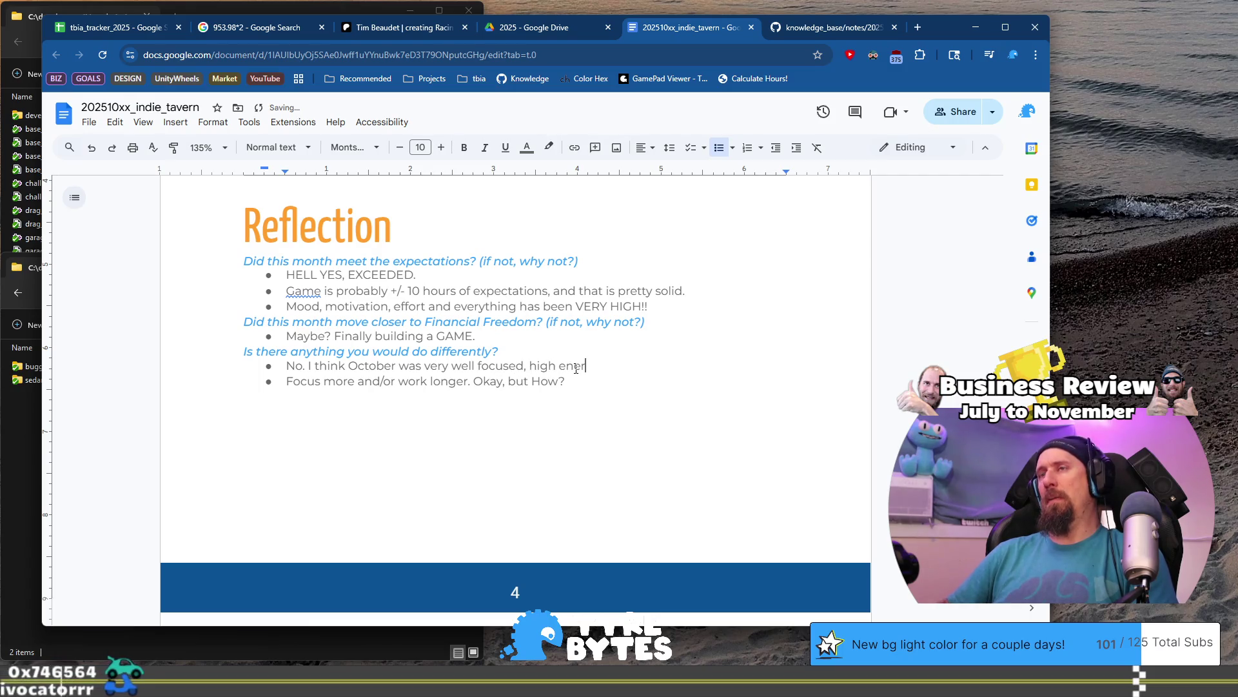
text(sitive bi)
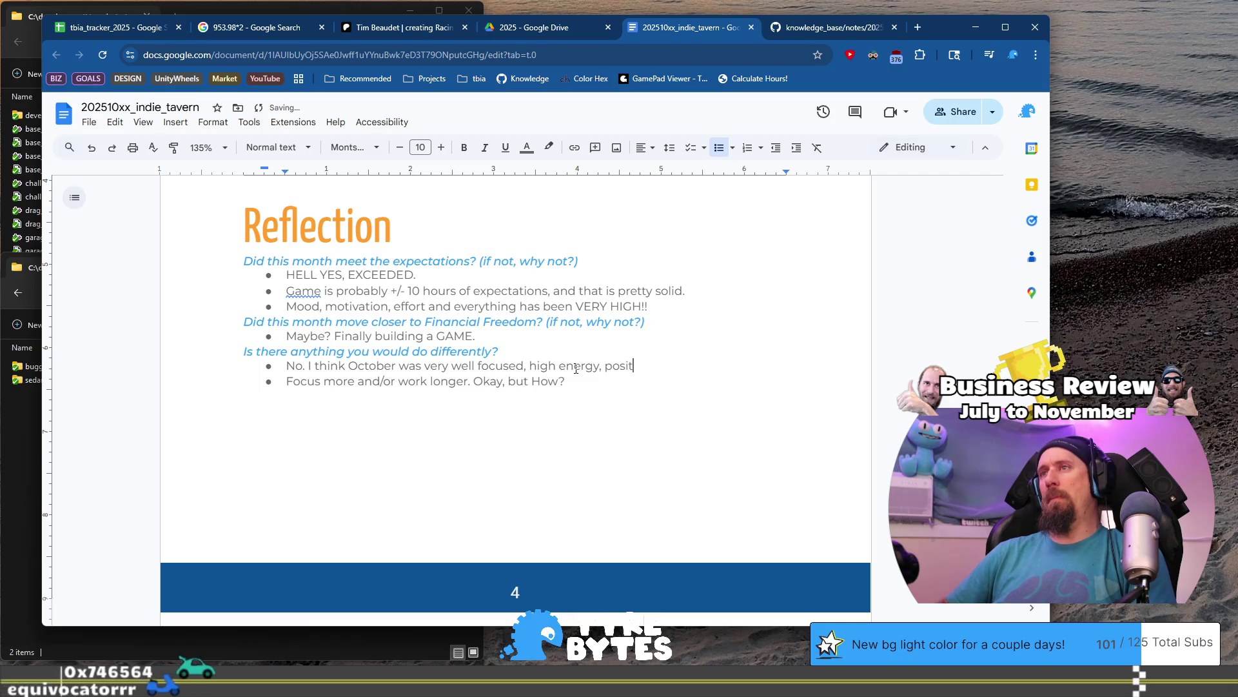
key(BackSpace)
key(BackSpace)
text(vibes,)
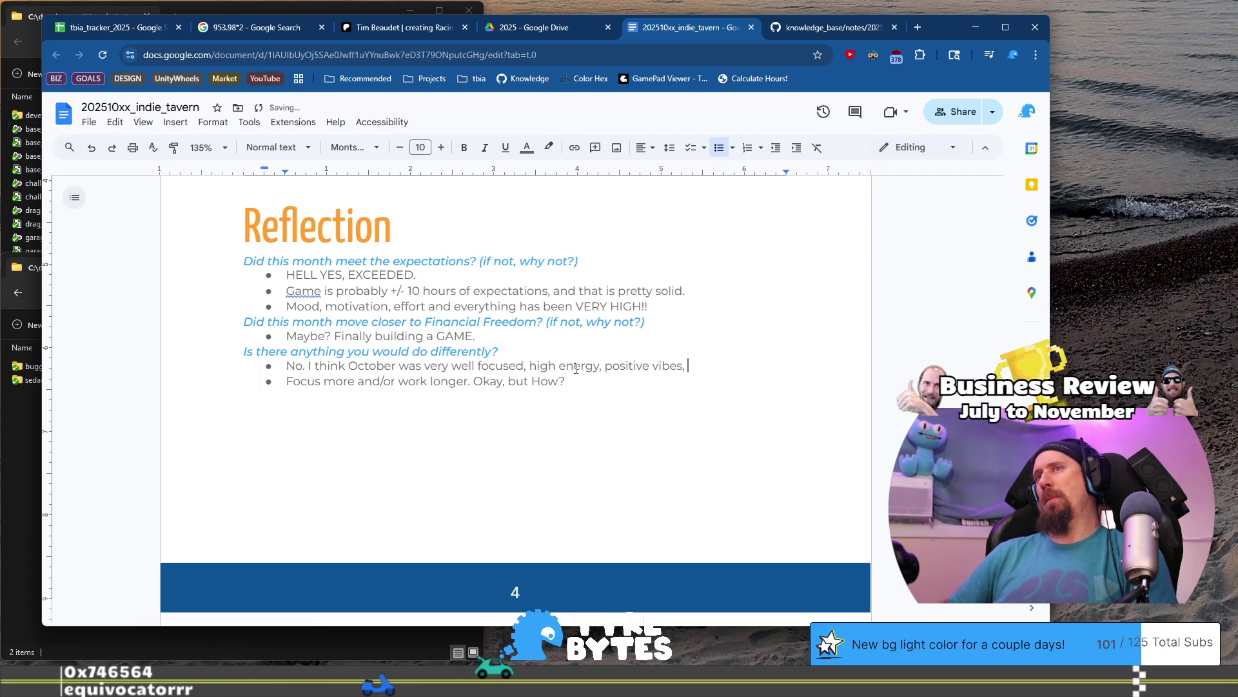
key(ctrl+Left)
key(ctrl+Left)
key(ctrl+Left)
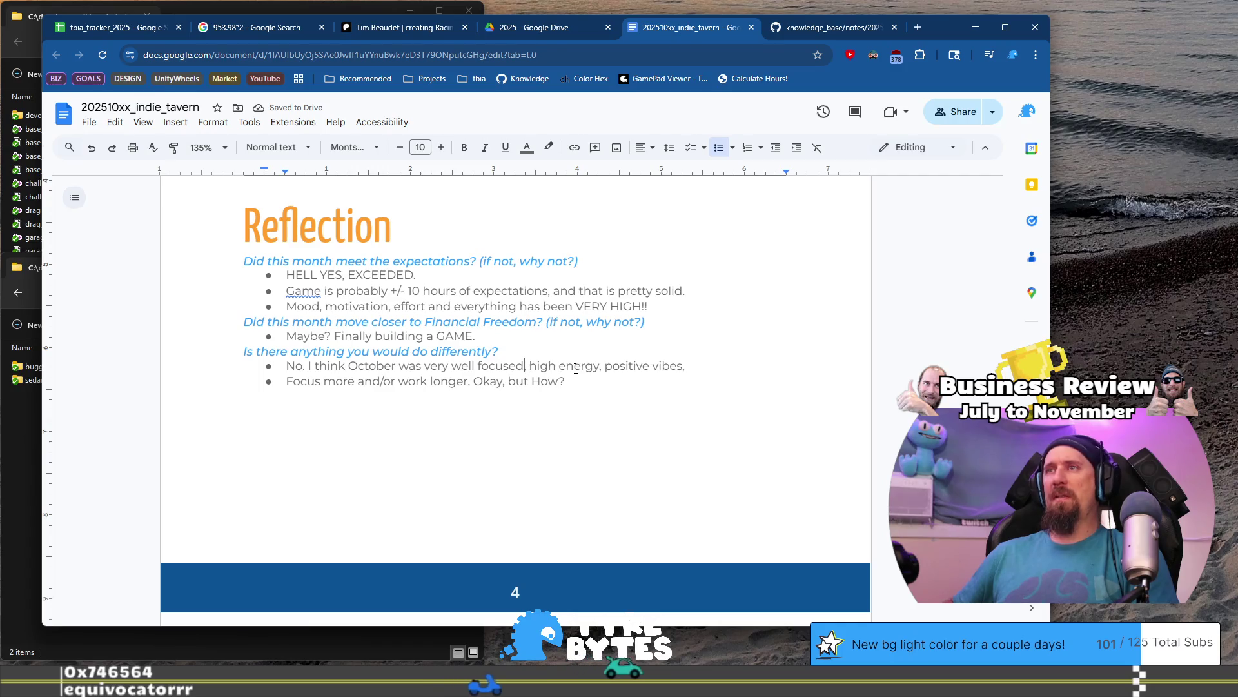
key(BackSpace)
key(BackSpace)
text(on the r)
text(ight things )
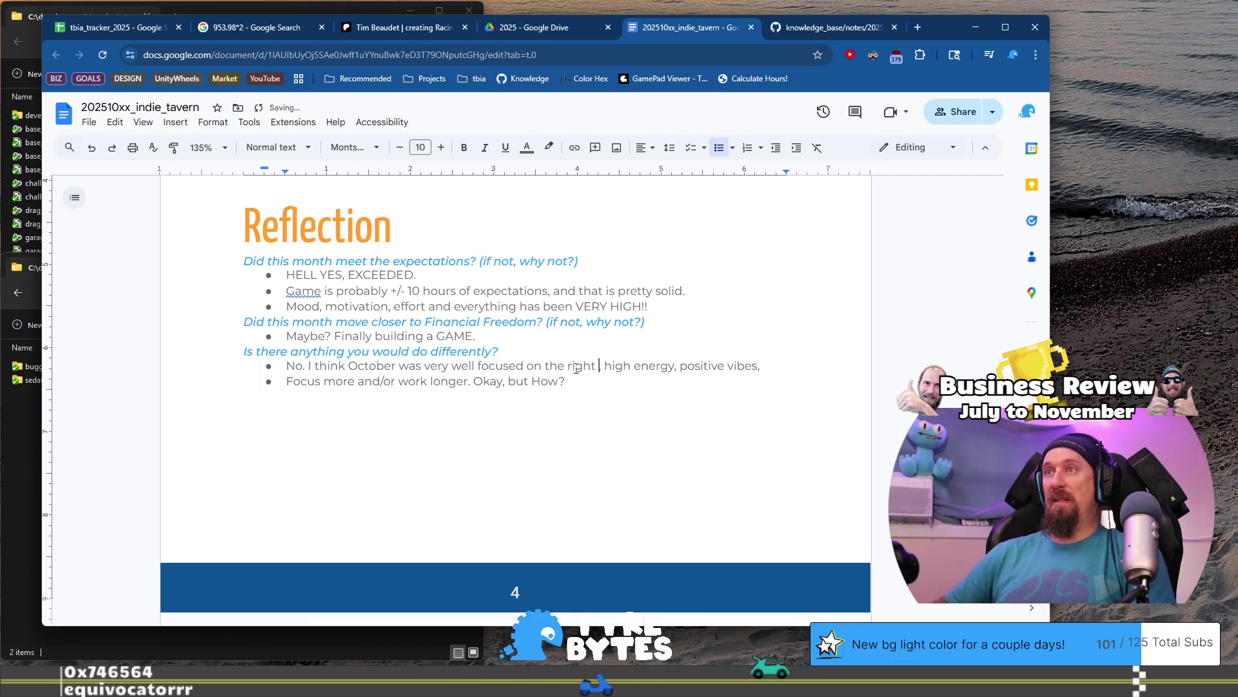
text(; damg)
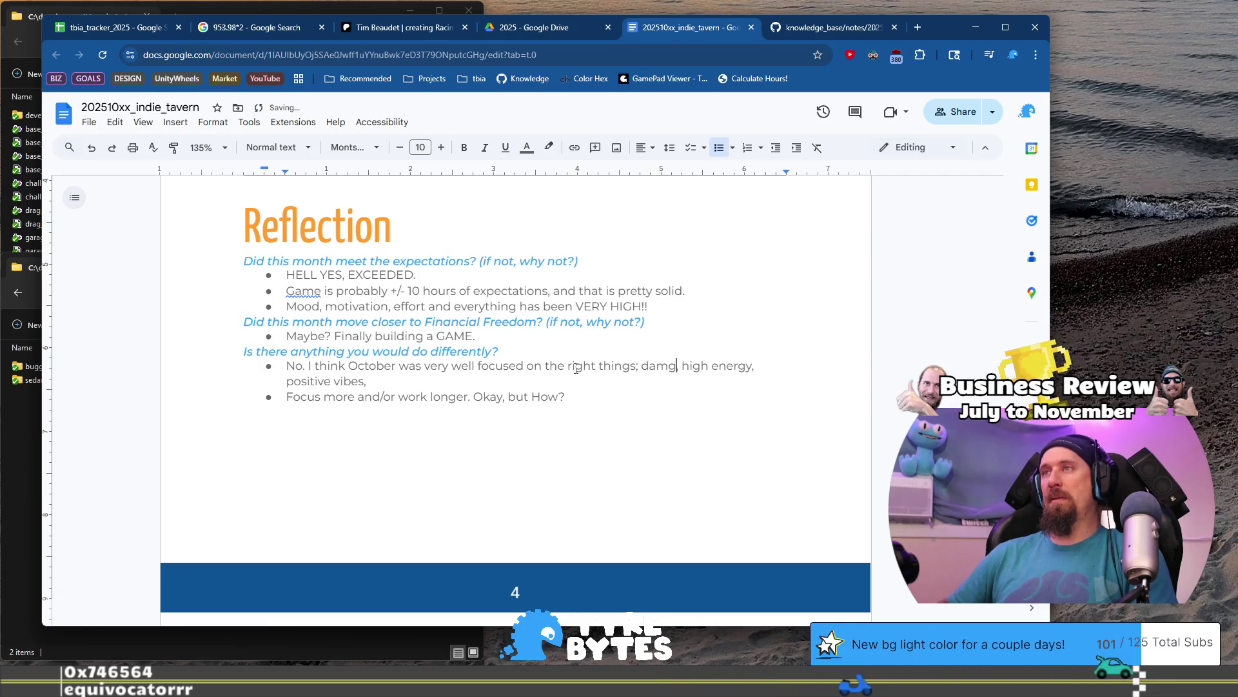
key(BackSpace)
key(BackSpace)
key(BackSpace)
text(game)
key(ctrl+Left)
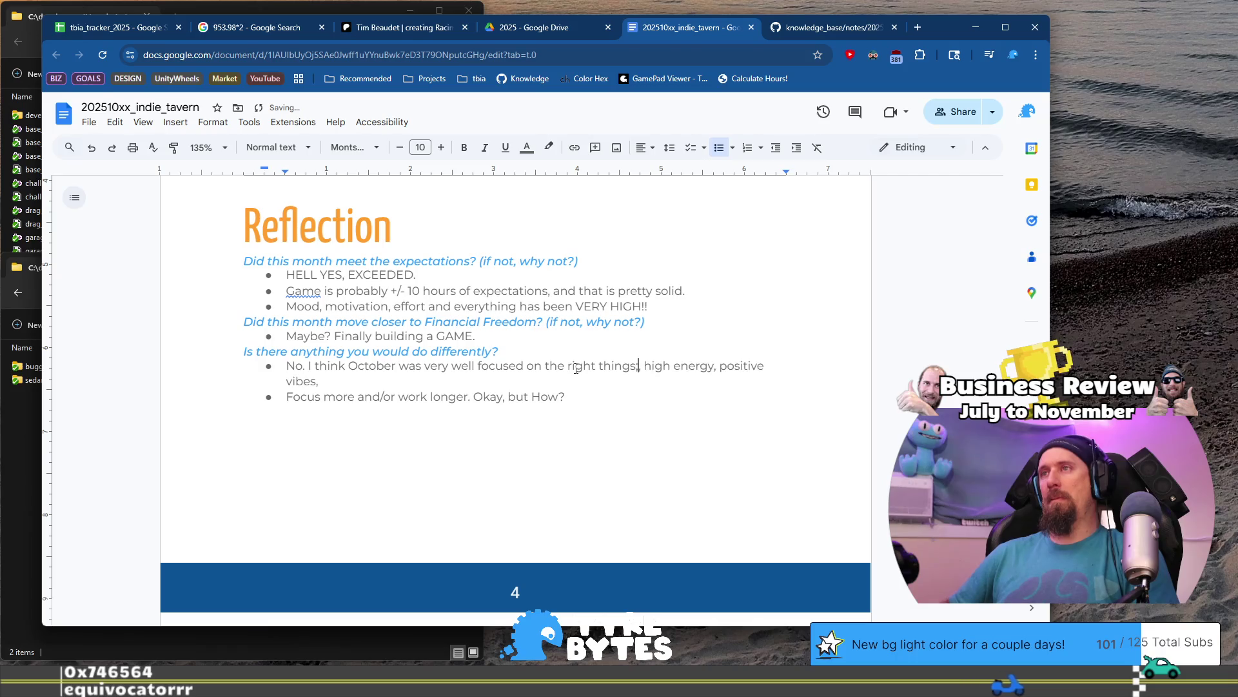
key(ctrl+Right)
key(End)
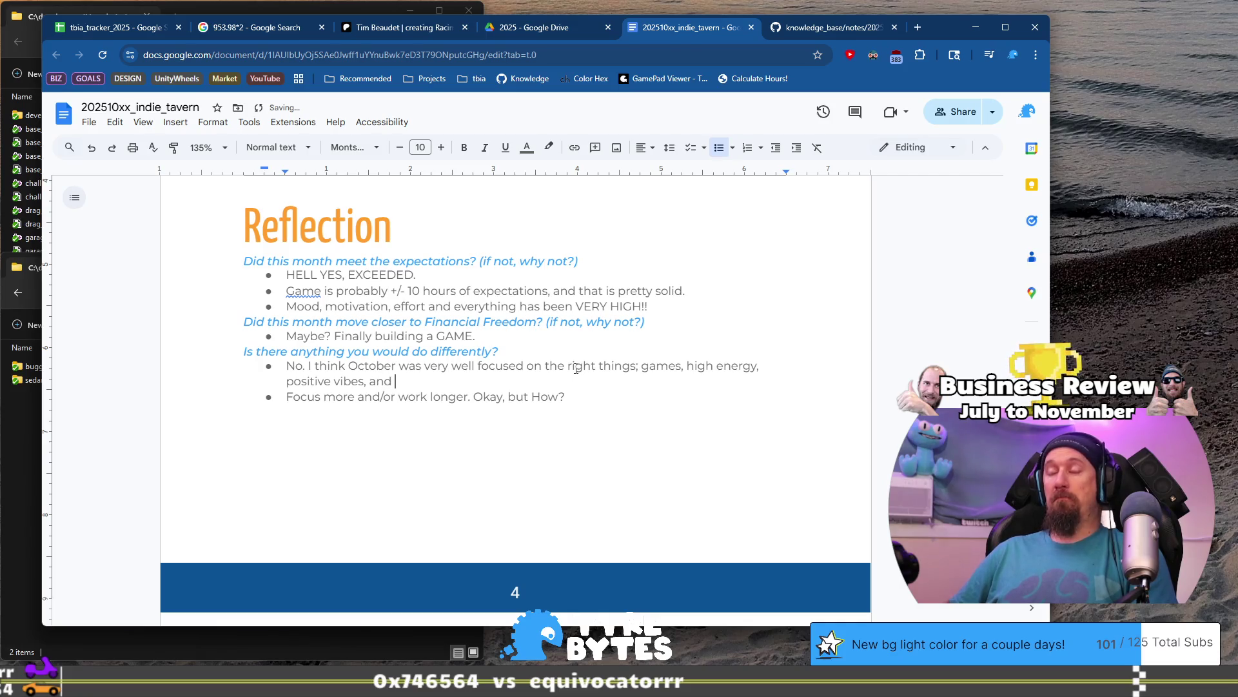
text(overall what I’d like to see b)
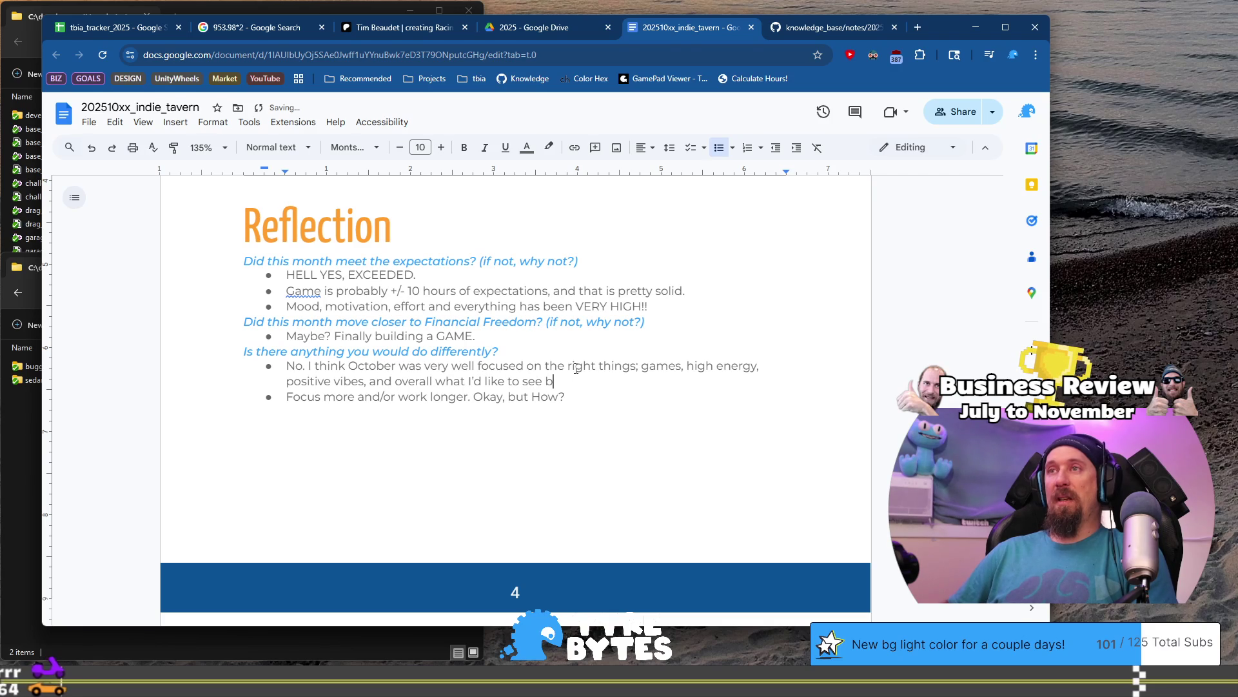
text(.)
Delete the old 'Focus more and/or work longer' bullet and touch up the answer's ending.
key(Down)
key(shift+End)
key(BackSpace)
key(BackSpace)
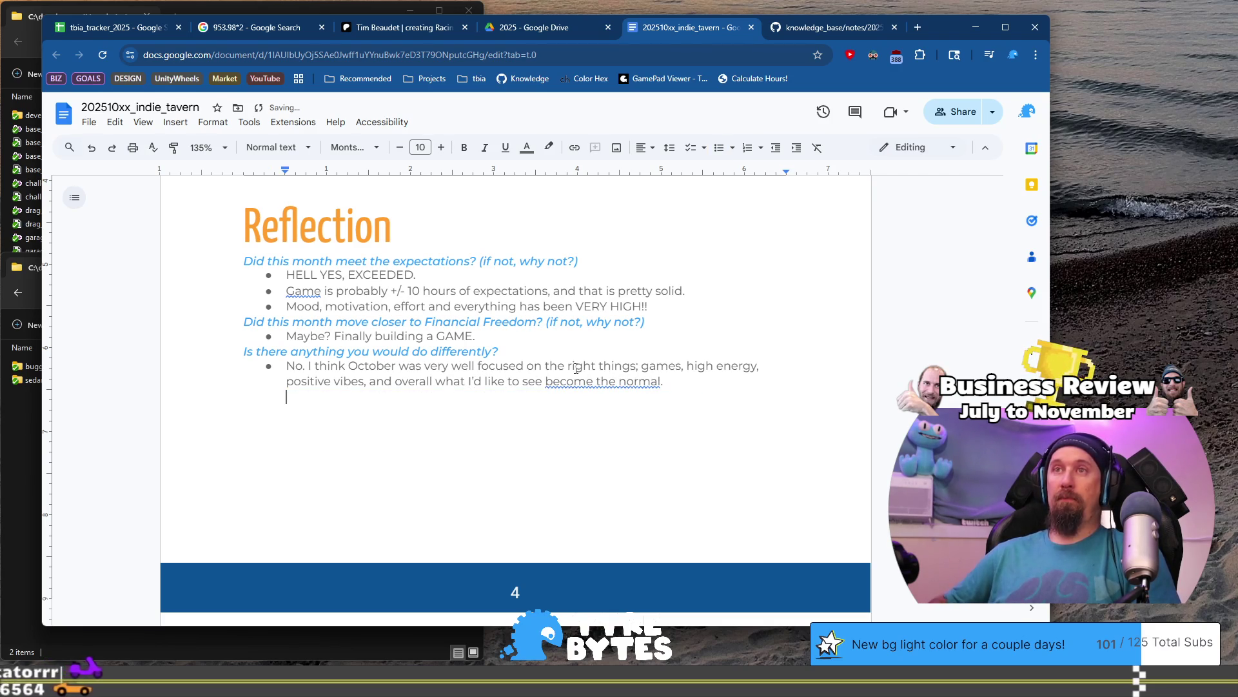
click(576, 376)
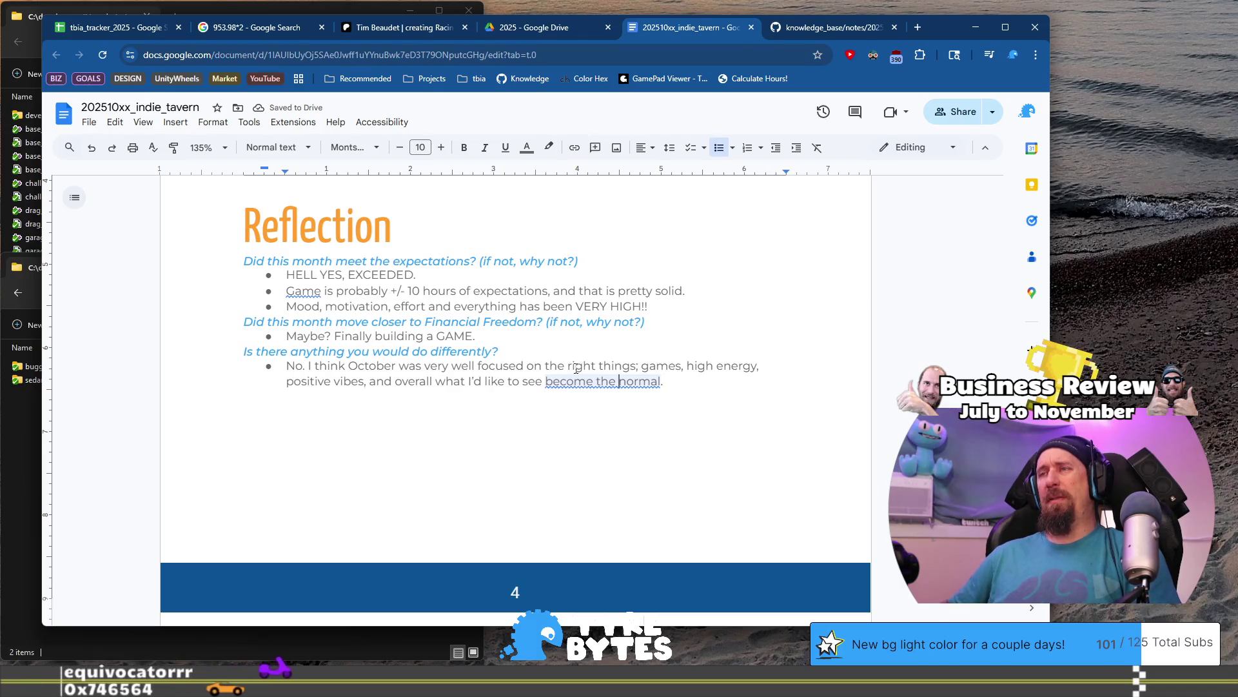
key(End)
text(ahead)
key(Down)
key(Down)
key(Up)
key(Up)
key(Up)
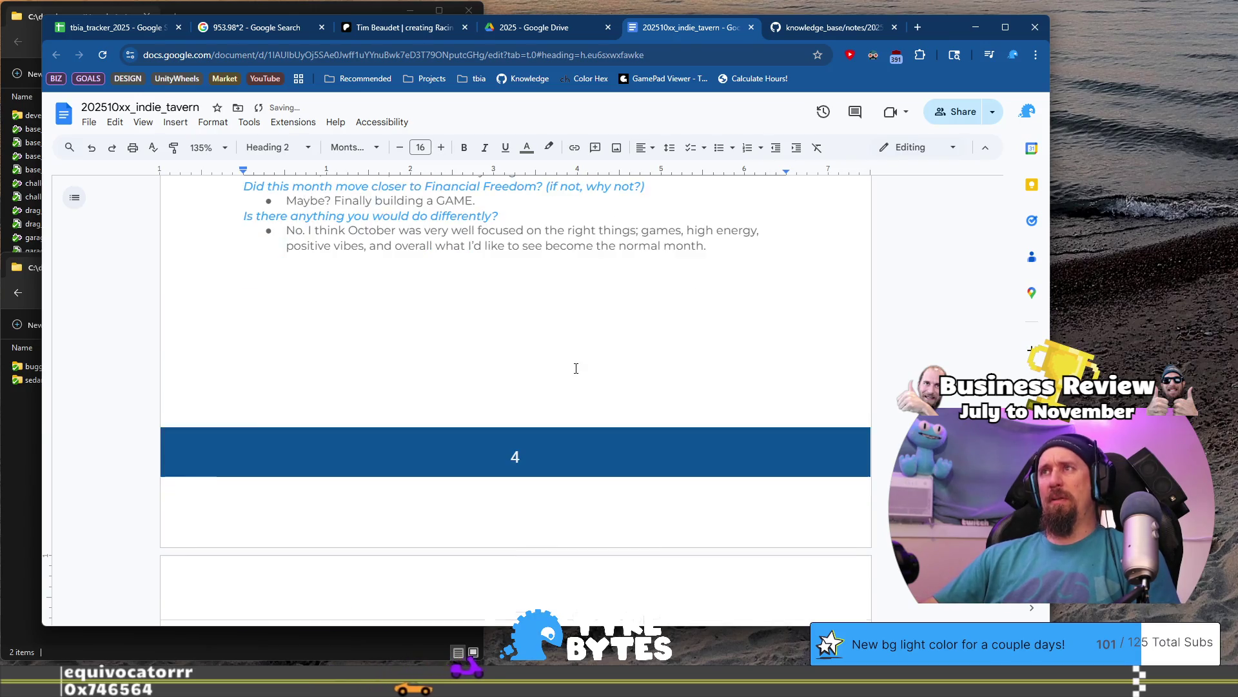
Select the entire Next Month Expectations paragraph, from 'April' to its end.
key(Down)
key(Down)
key(Down)
scroll(576, 367, down, 6)
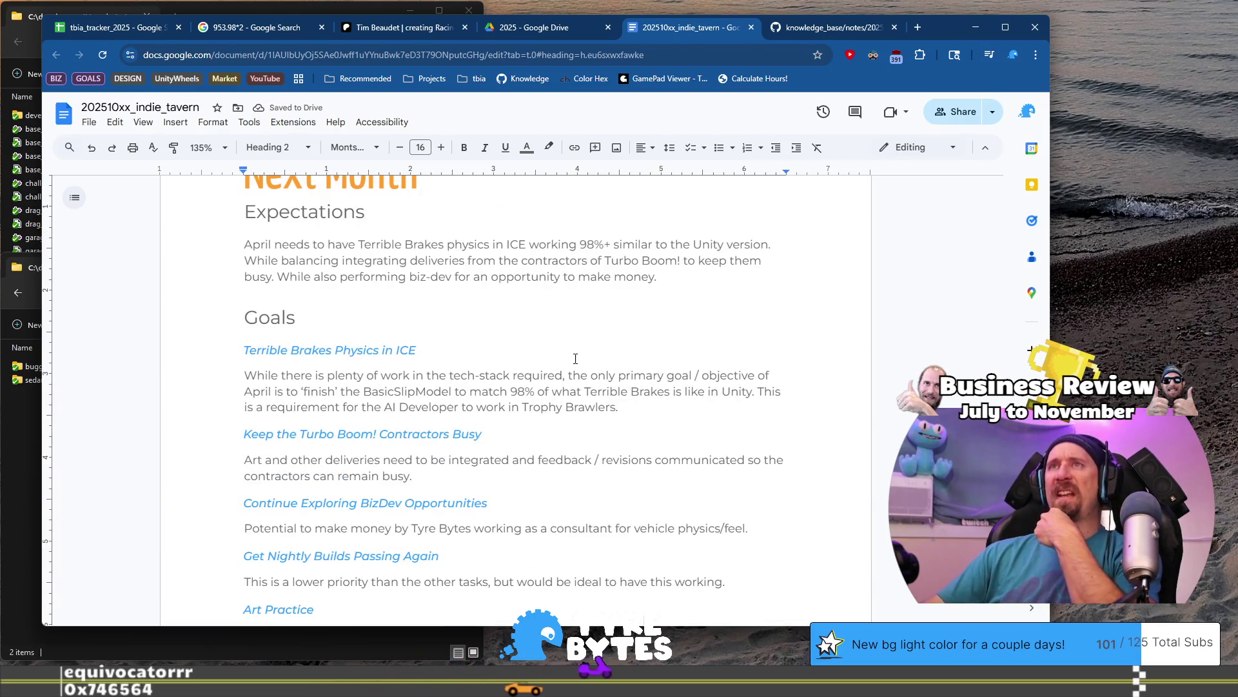
scroll(576, 359, up, 2)
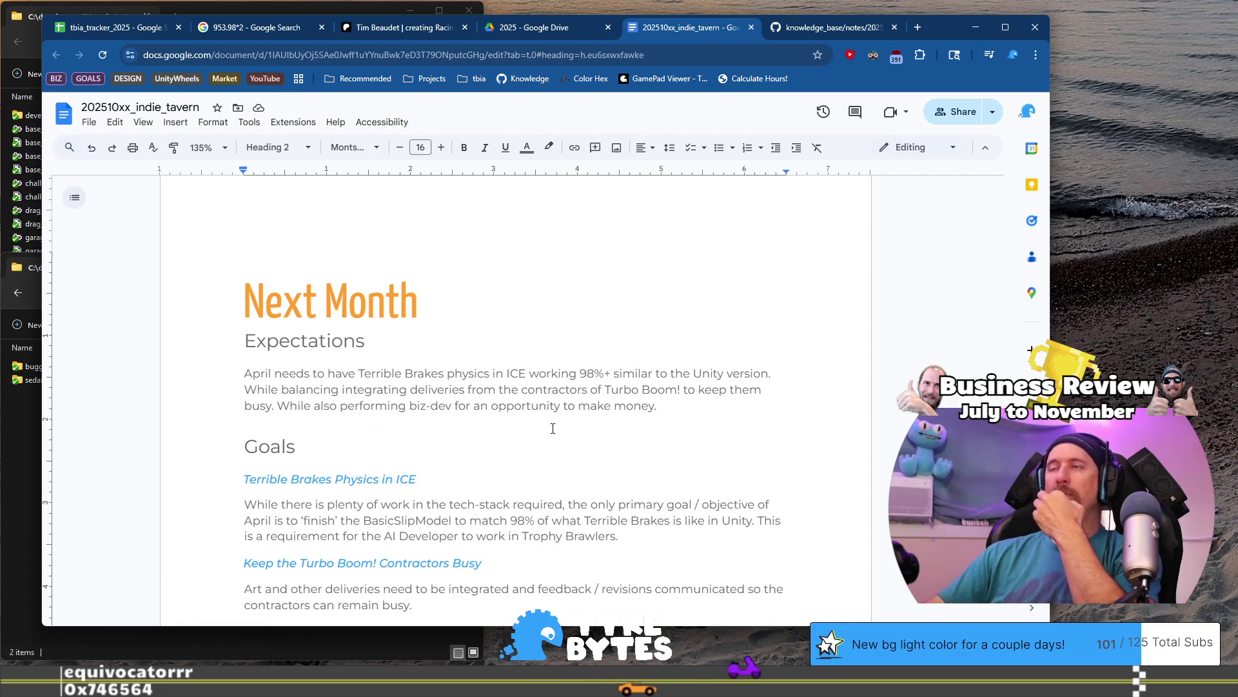
double_click(691, 409)
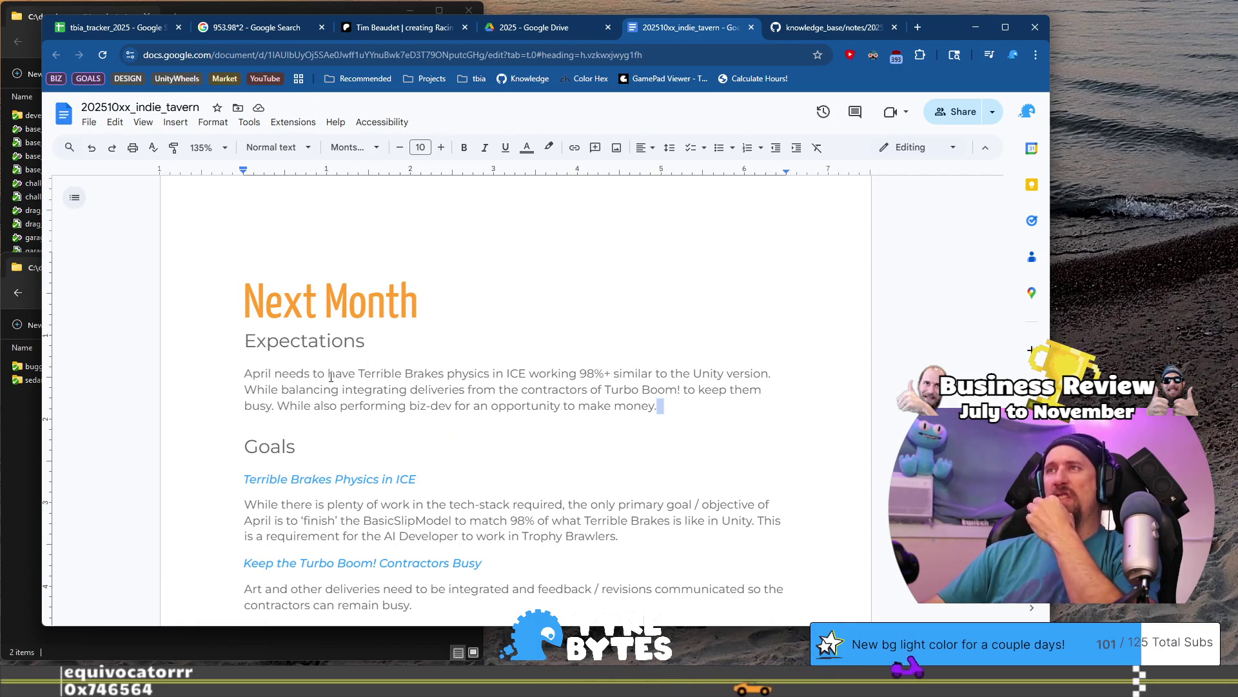
shift+click(244, 372)
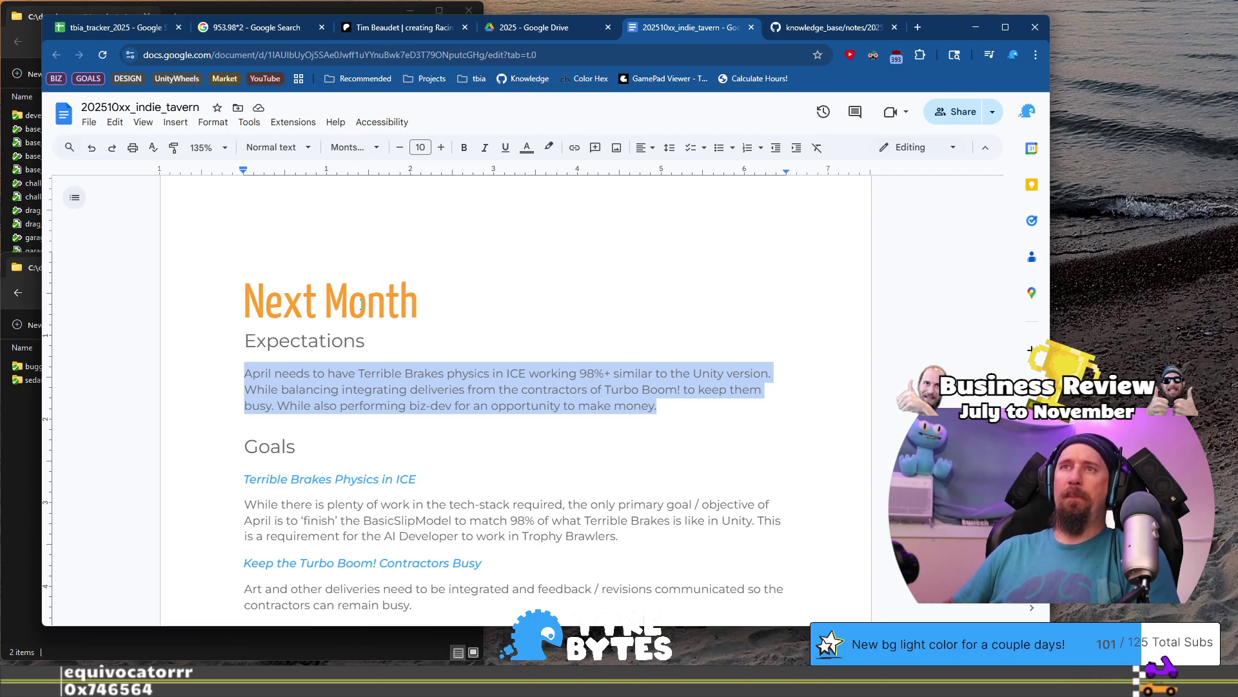
Write that Rusty Racer will go through alpha-development and begin the beta-development stage.
text(Take RustyRa)
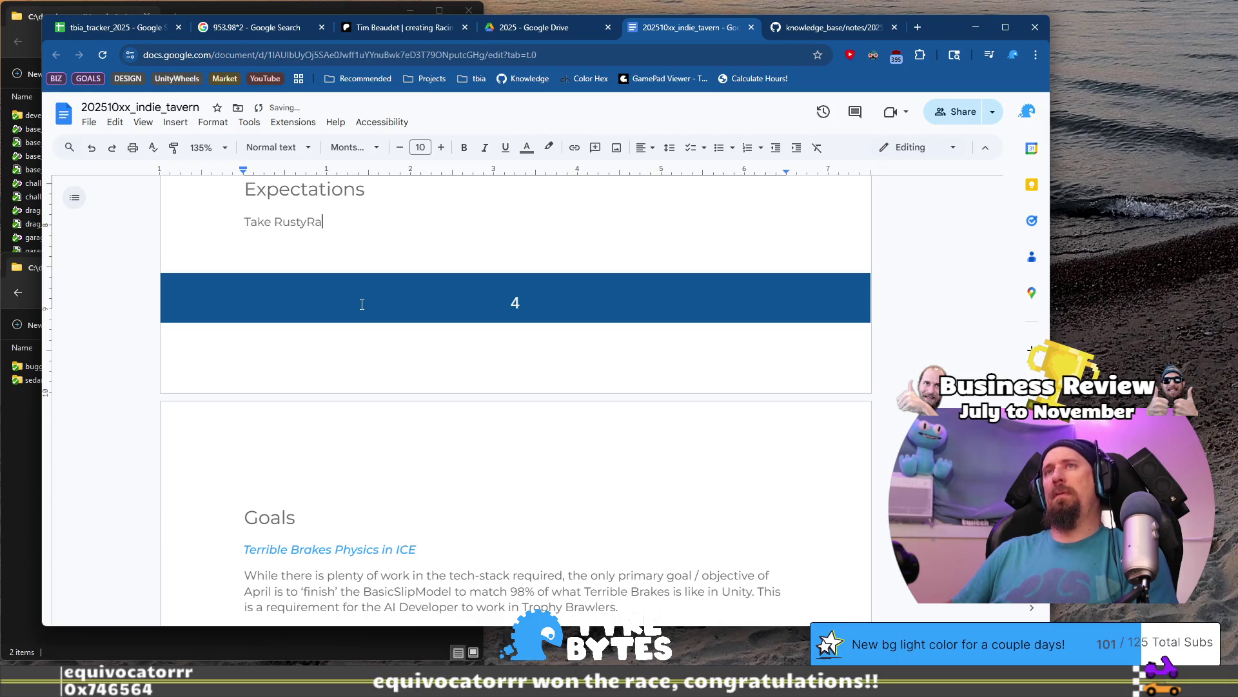
text( Racer through alpha-development and begging)
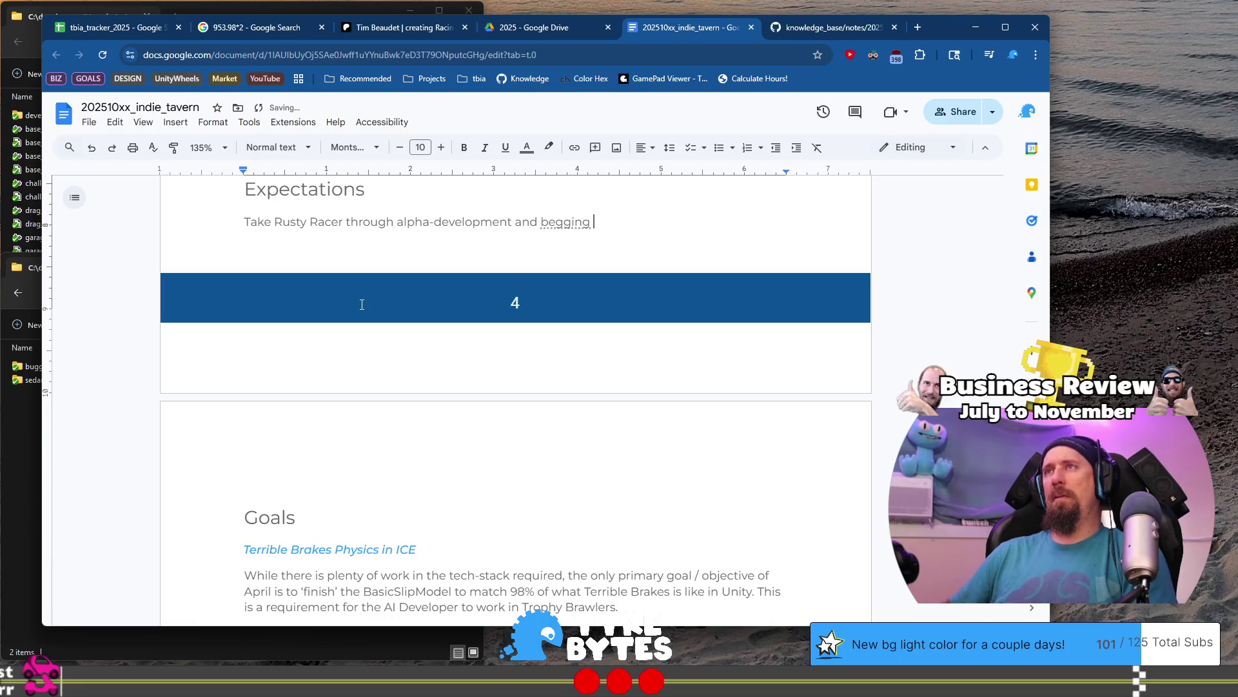
key(ctrl+BackSpace)
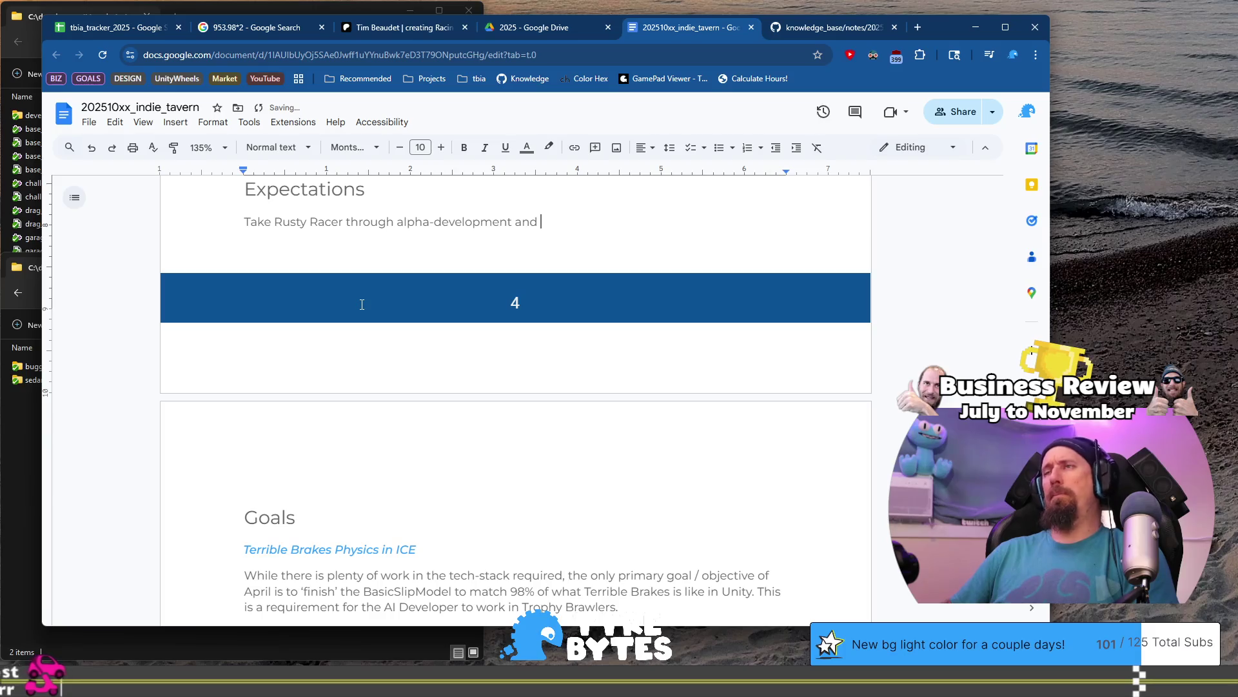
text(begin be)
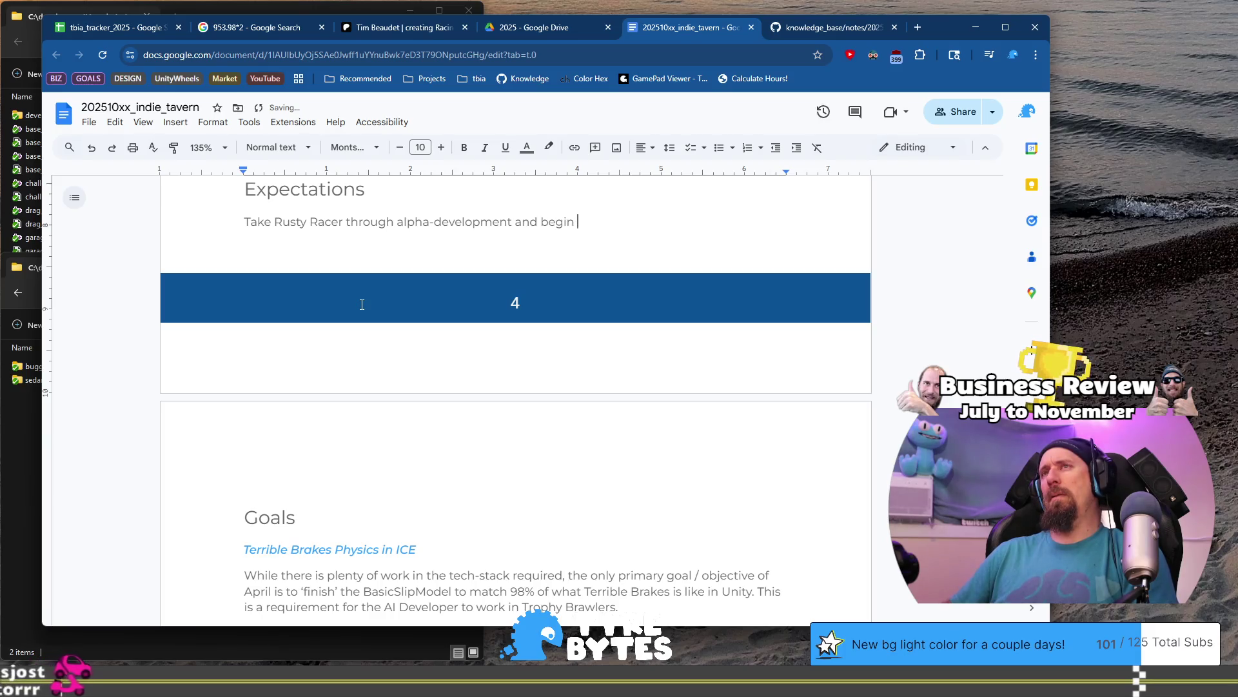
text(ta-de)
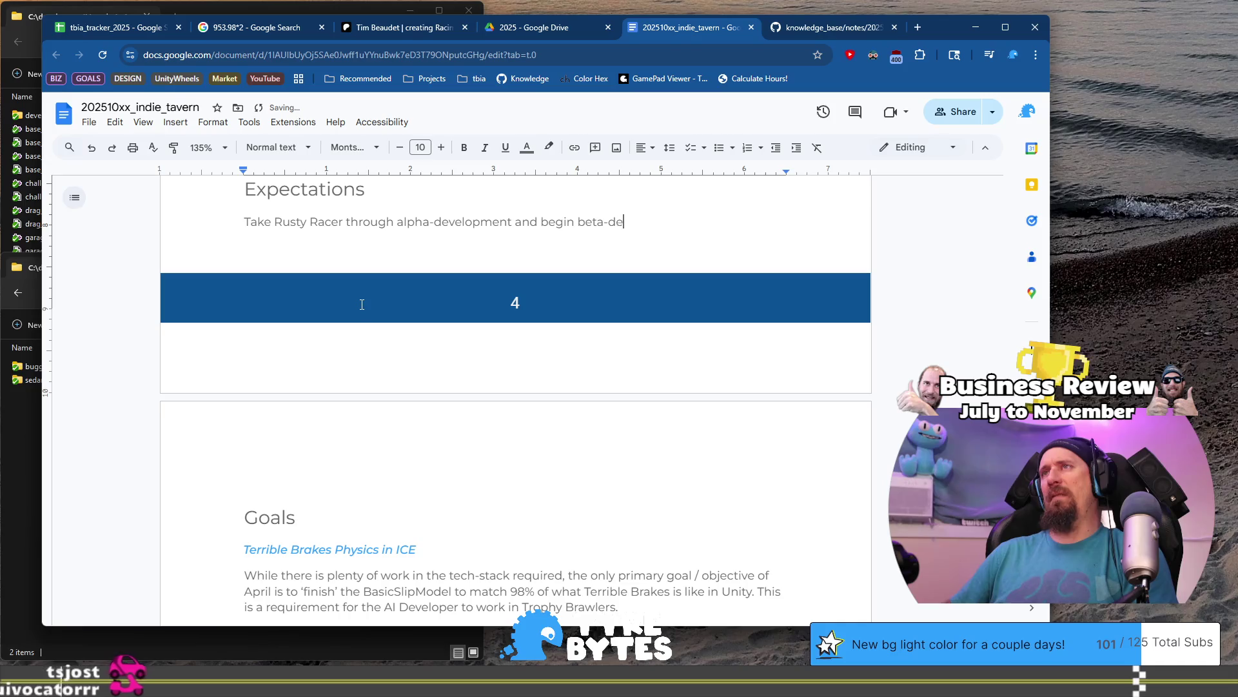
text(velopment stat)
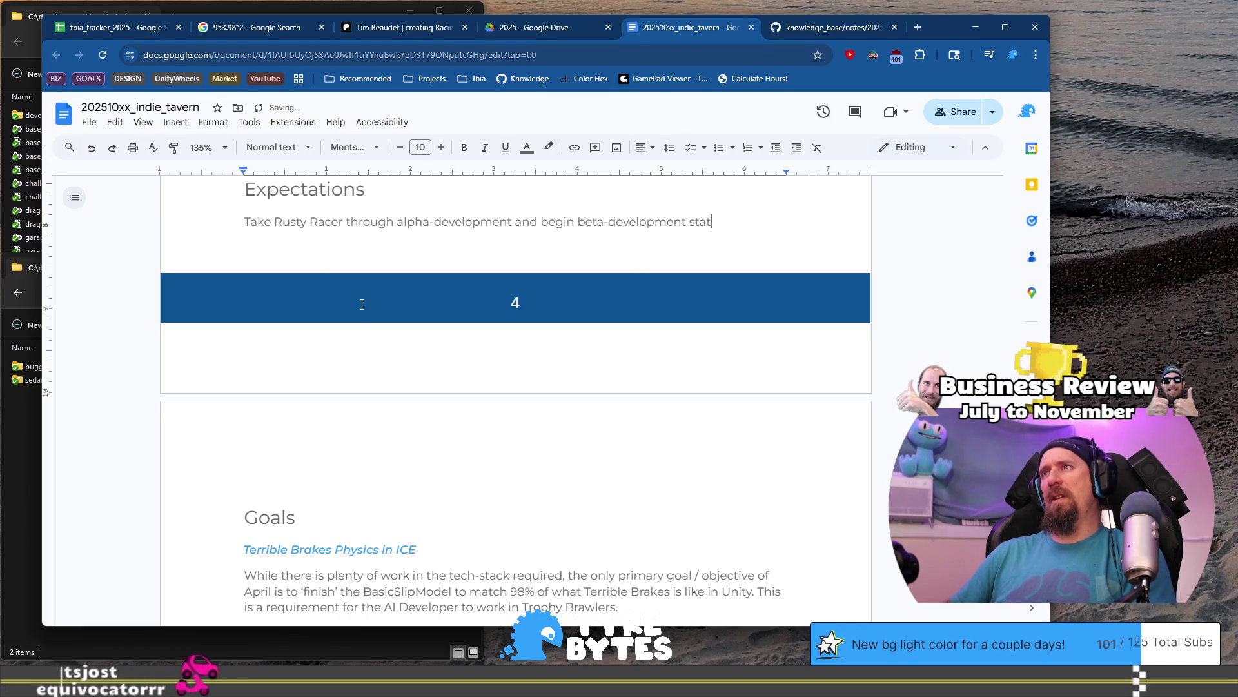
key(BackSpace)
text(ge. Mean)
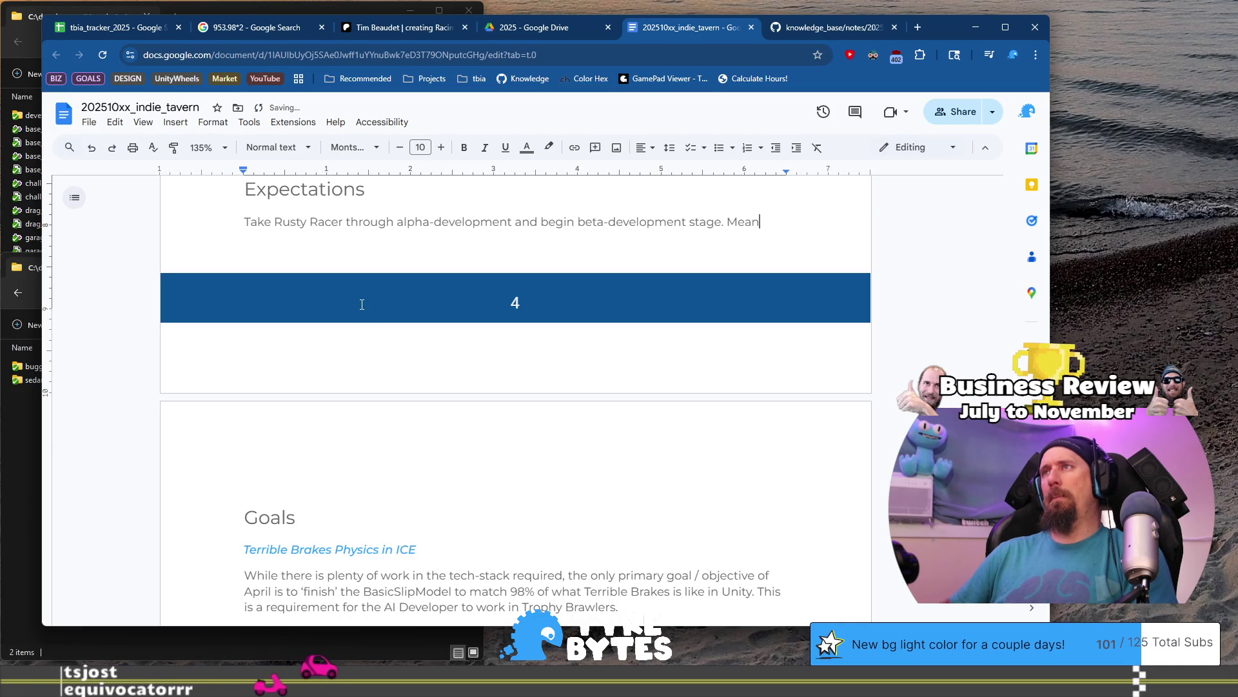
text(ing all features)
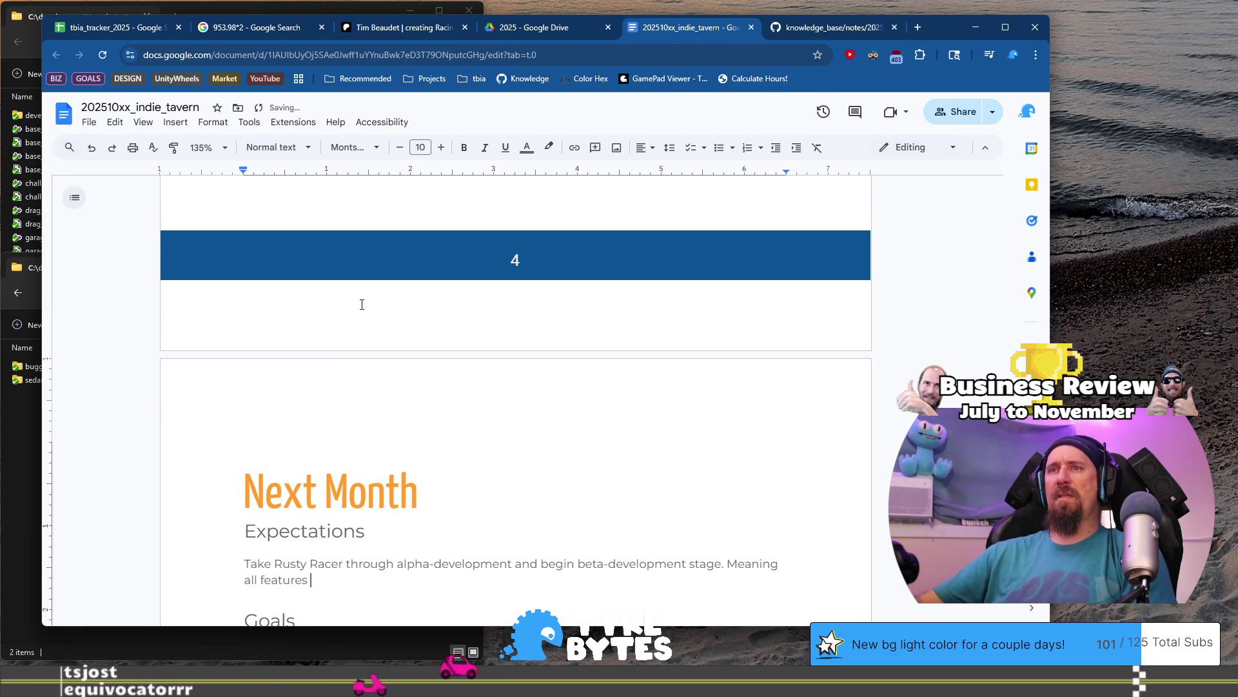
Add that all features are complete and beta-dev coding should be minor polish-supporting work.
scroll(361, 305, down, 2)
text(are b)
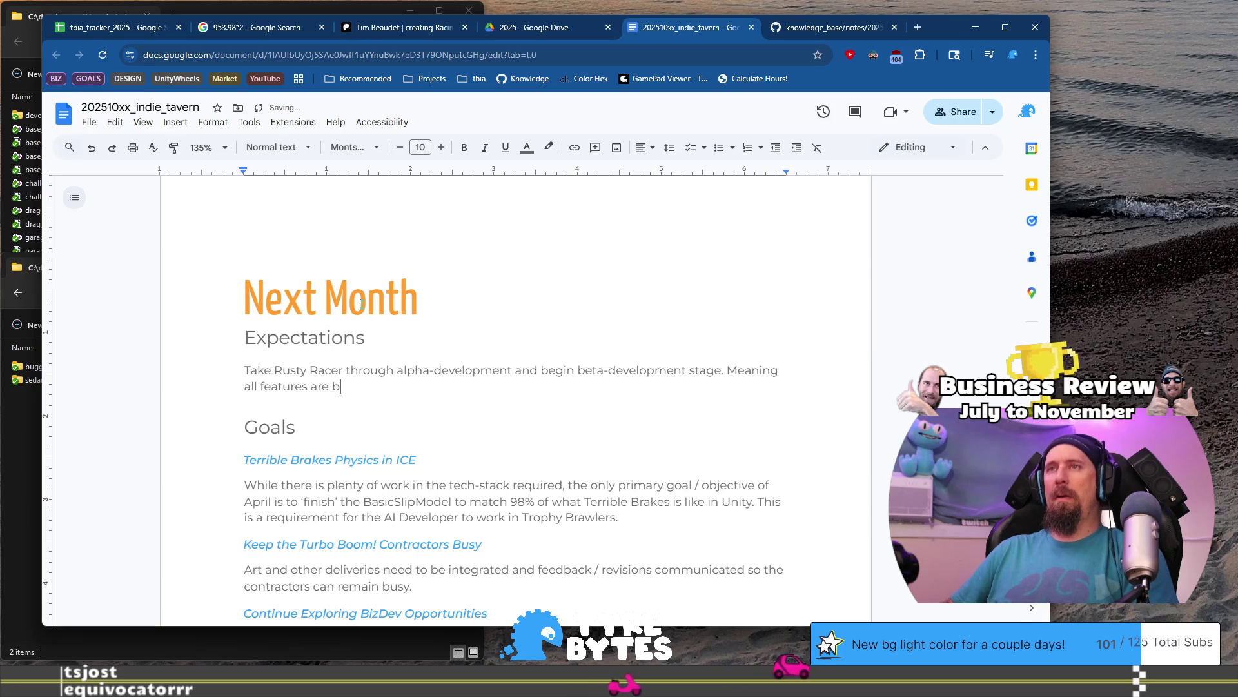
key(BackSpace)
text(com)
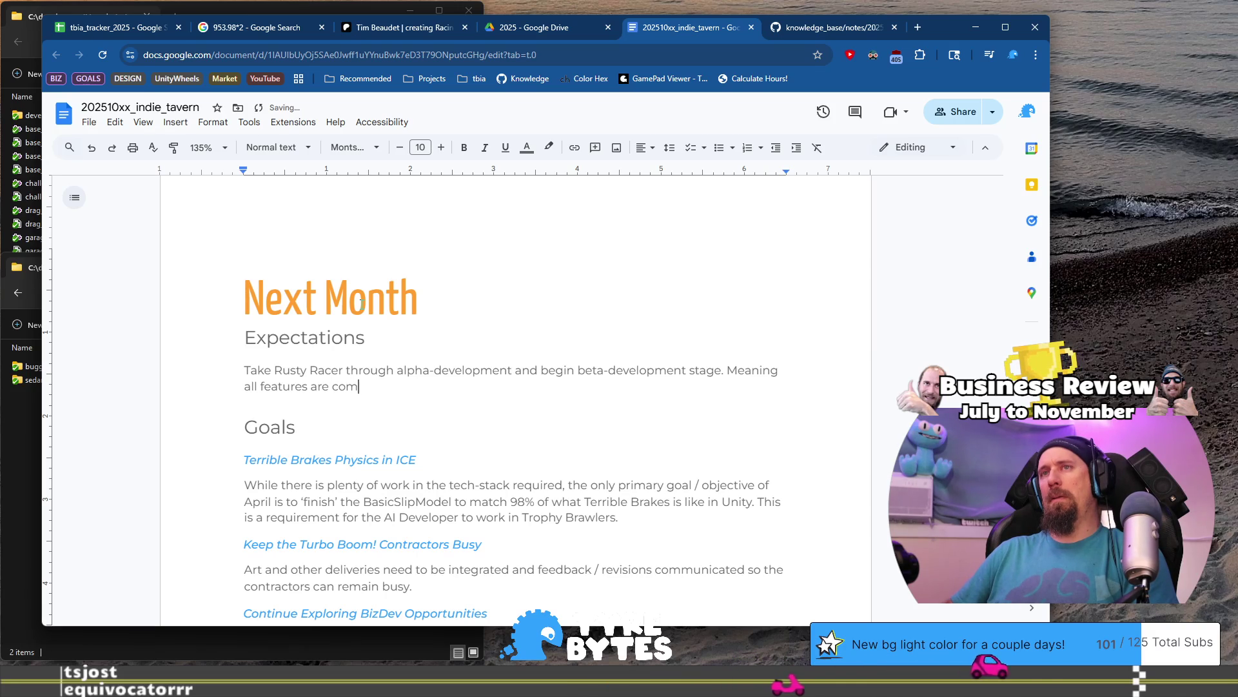
text(plete,)
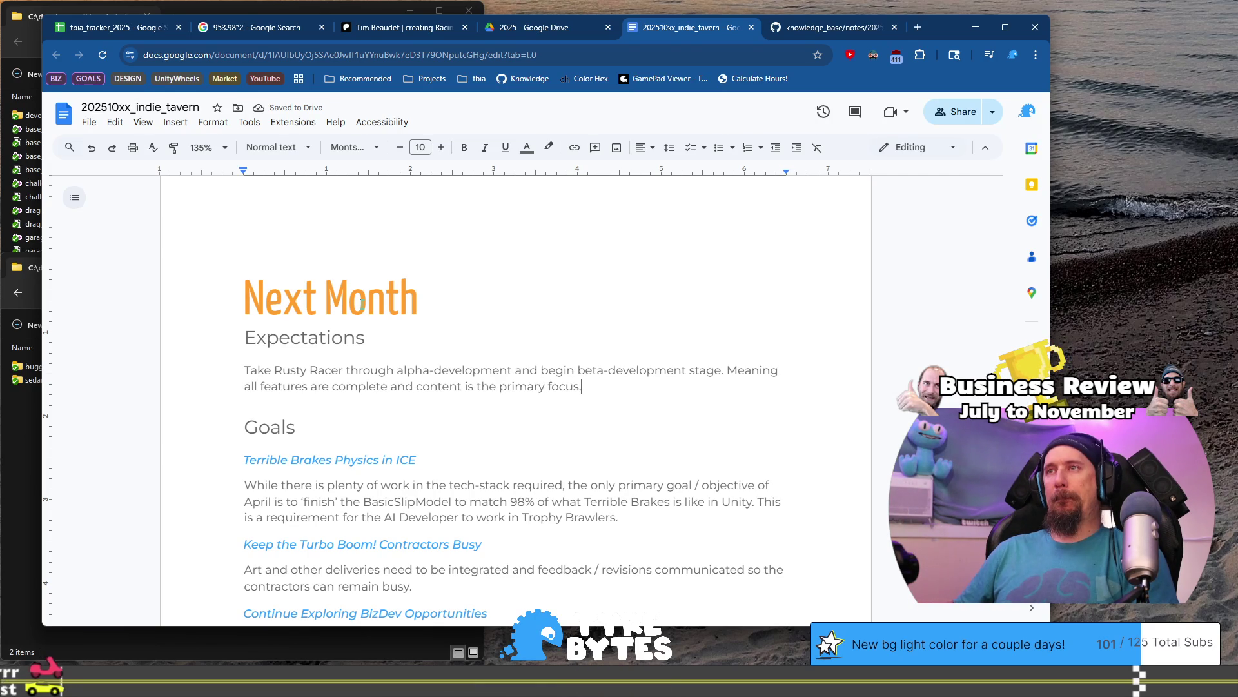
text(There will be coding in beta)
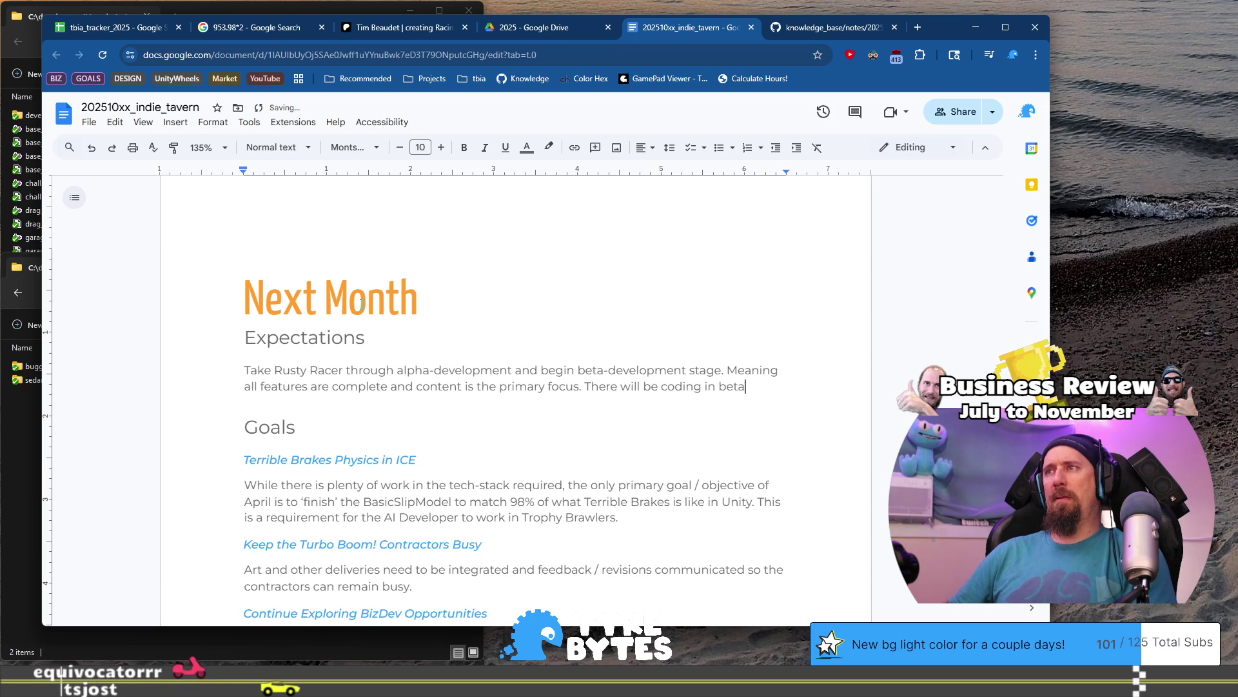
text(-dev but it should be minor)
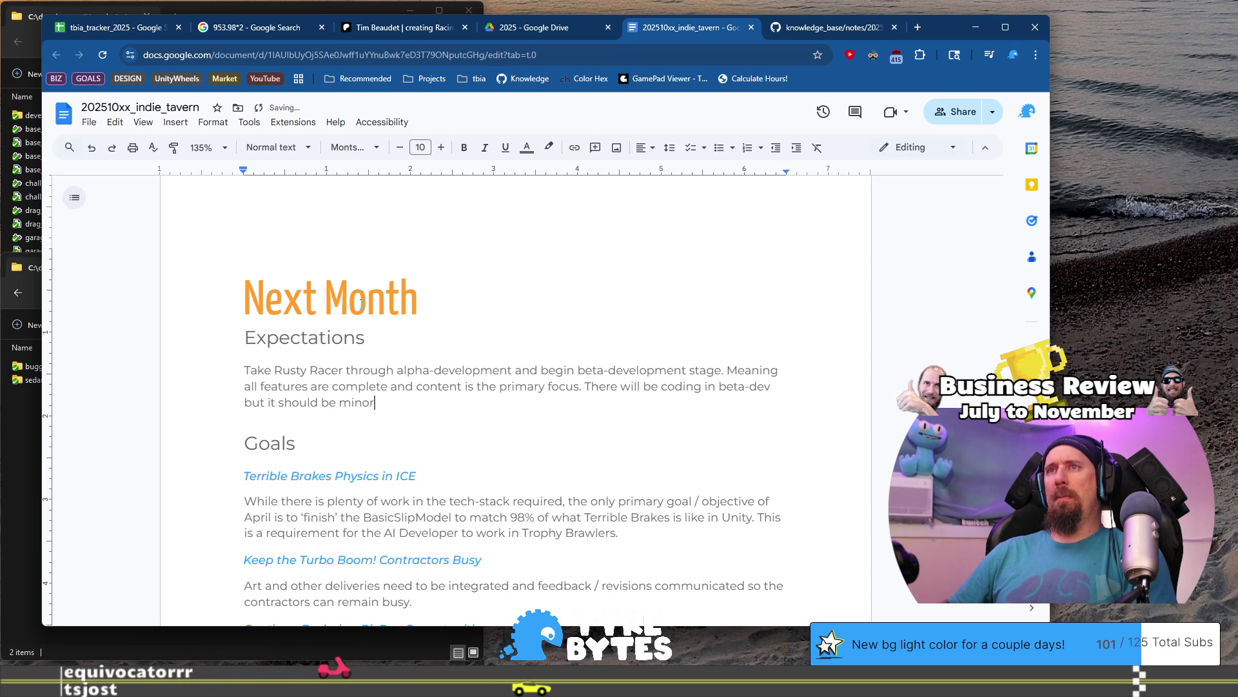
text(things tha)
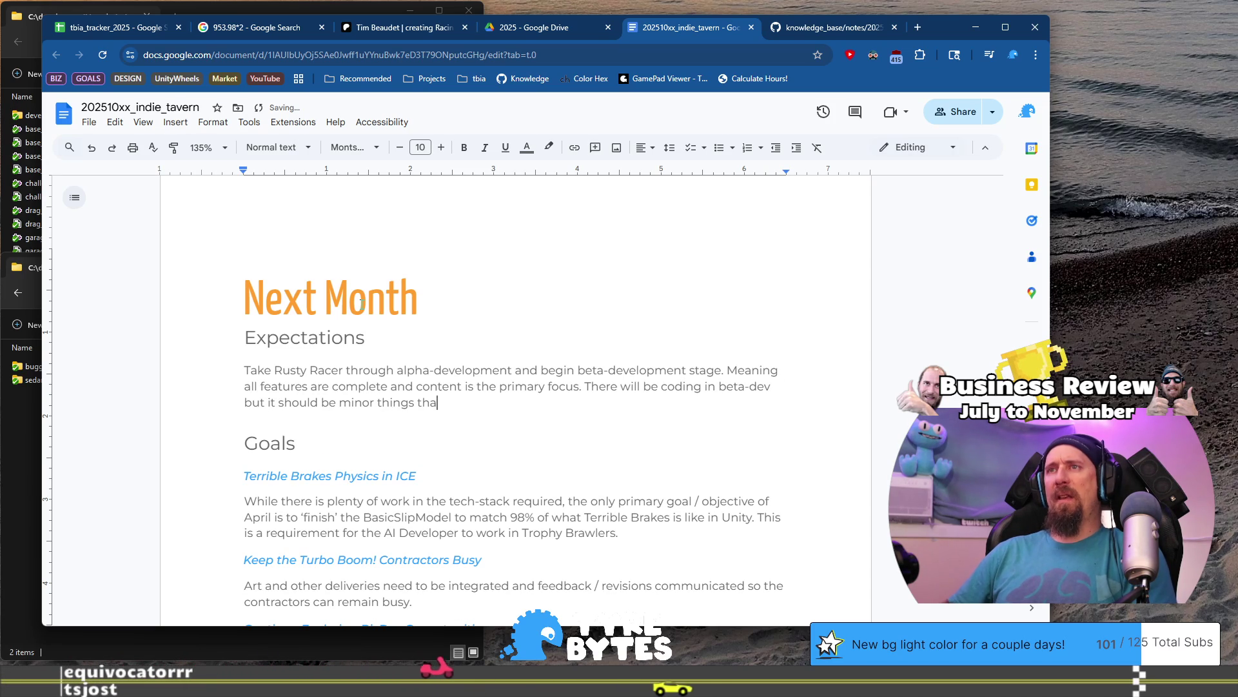
text(t support pol)
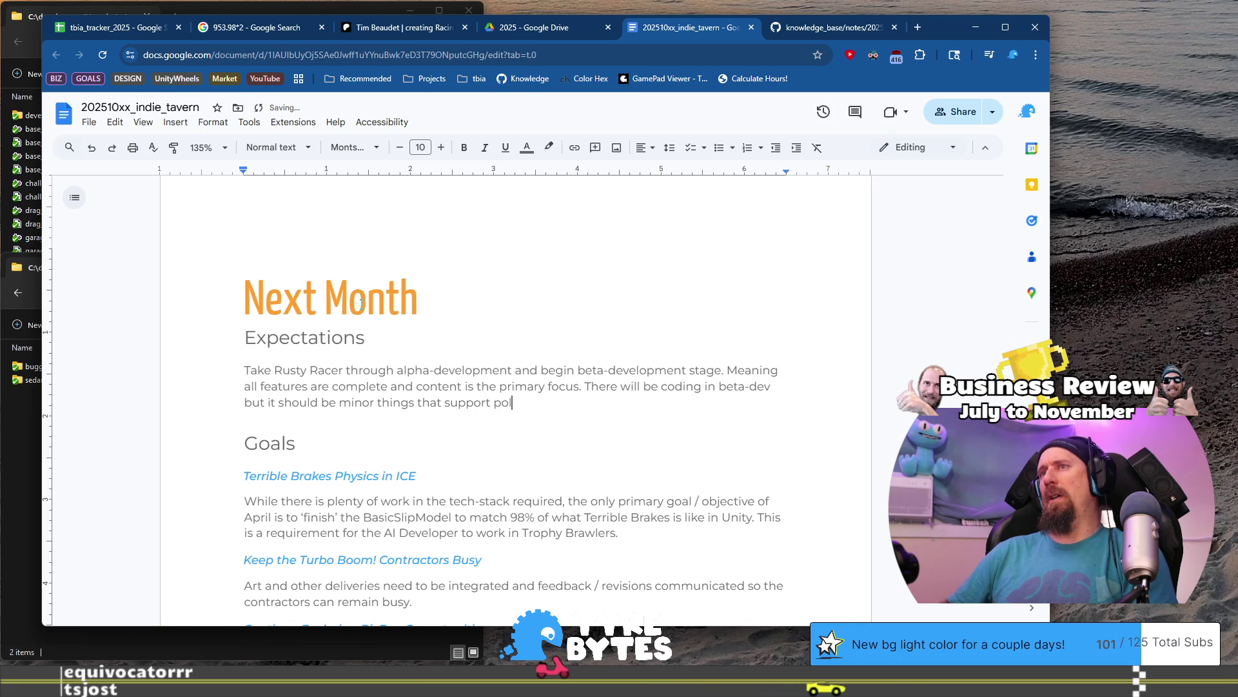
text(ish and touch -up, adding)
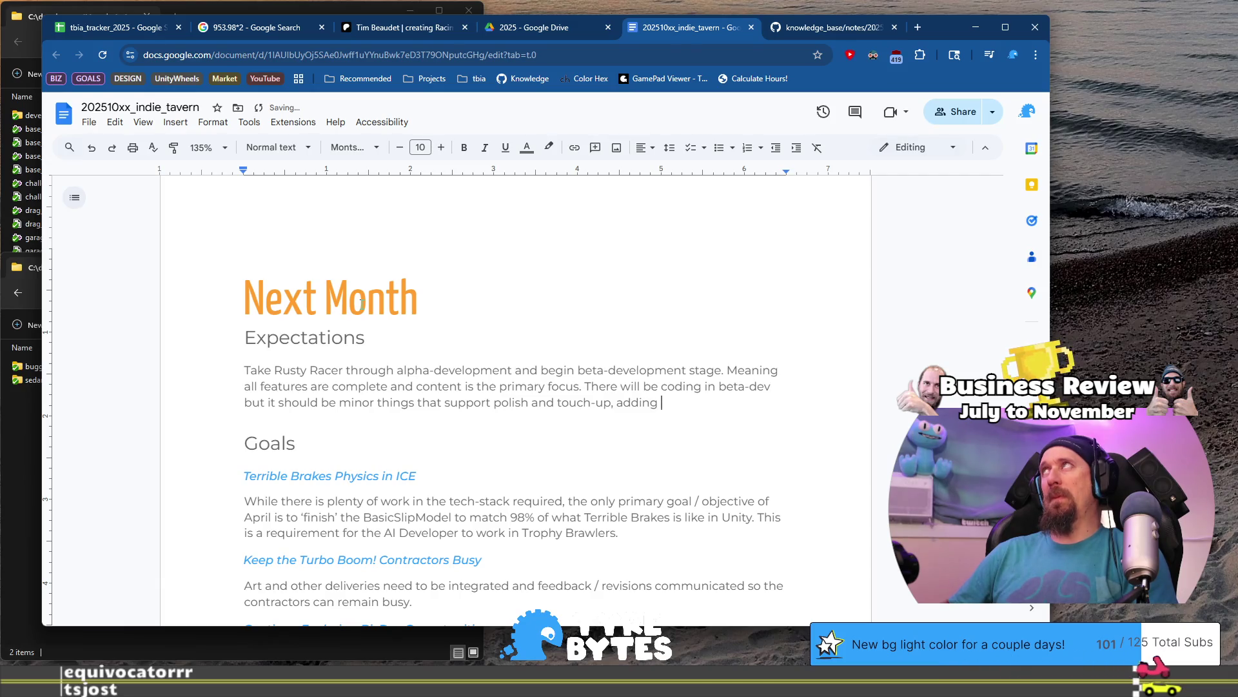
text(specials.)
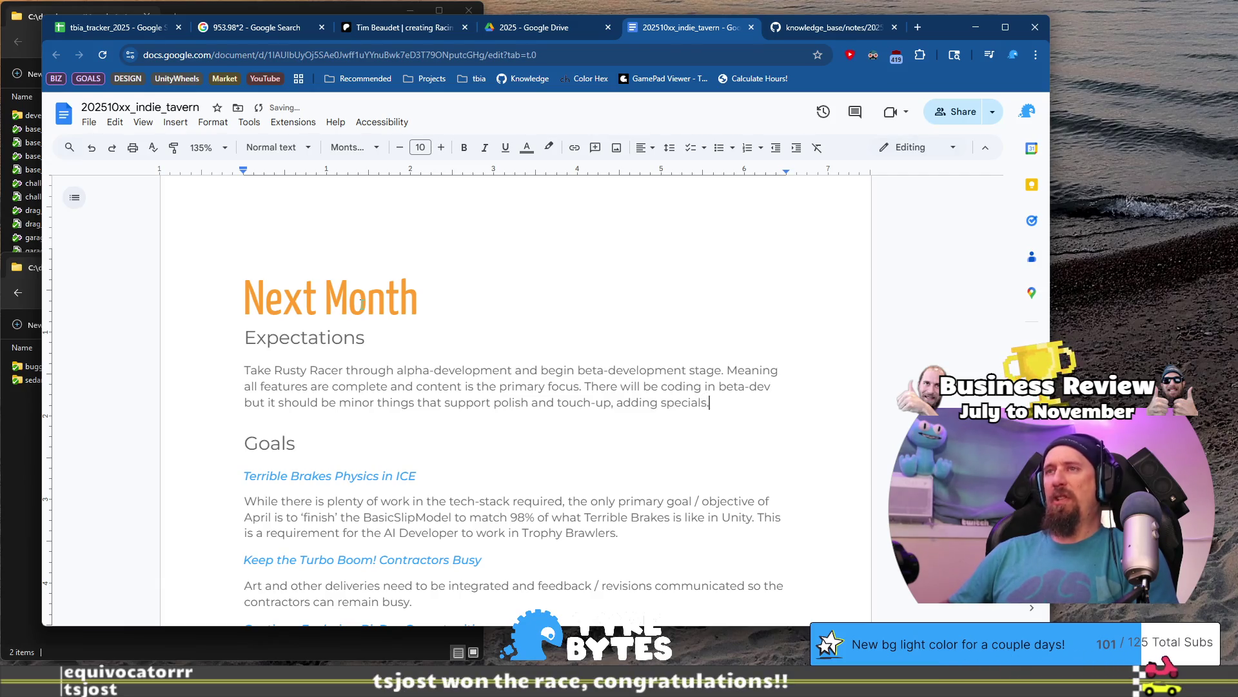
scroll(361, 300, down, 3)
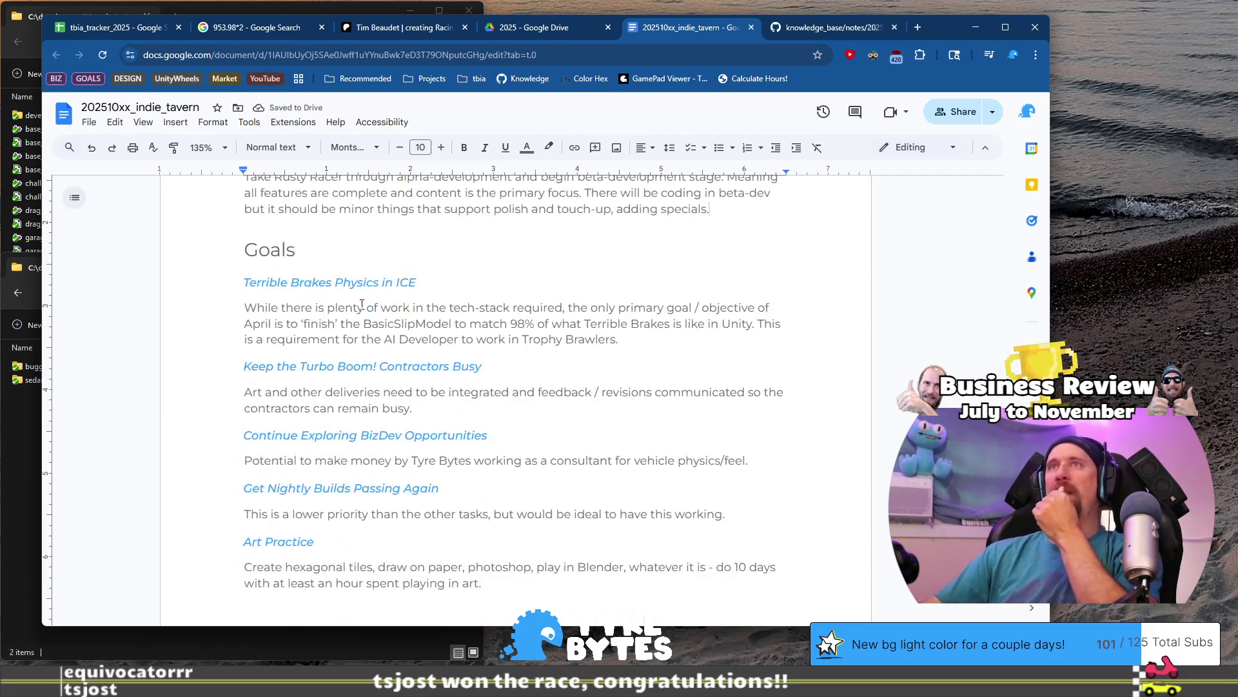
Delete the four outdated goals from Terrible Brakes Physics in ICE through Nightly Builds.
click(491, 285)
scroll(442, 372, up, 2)
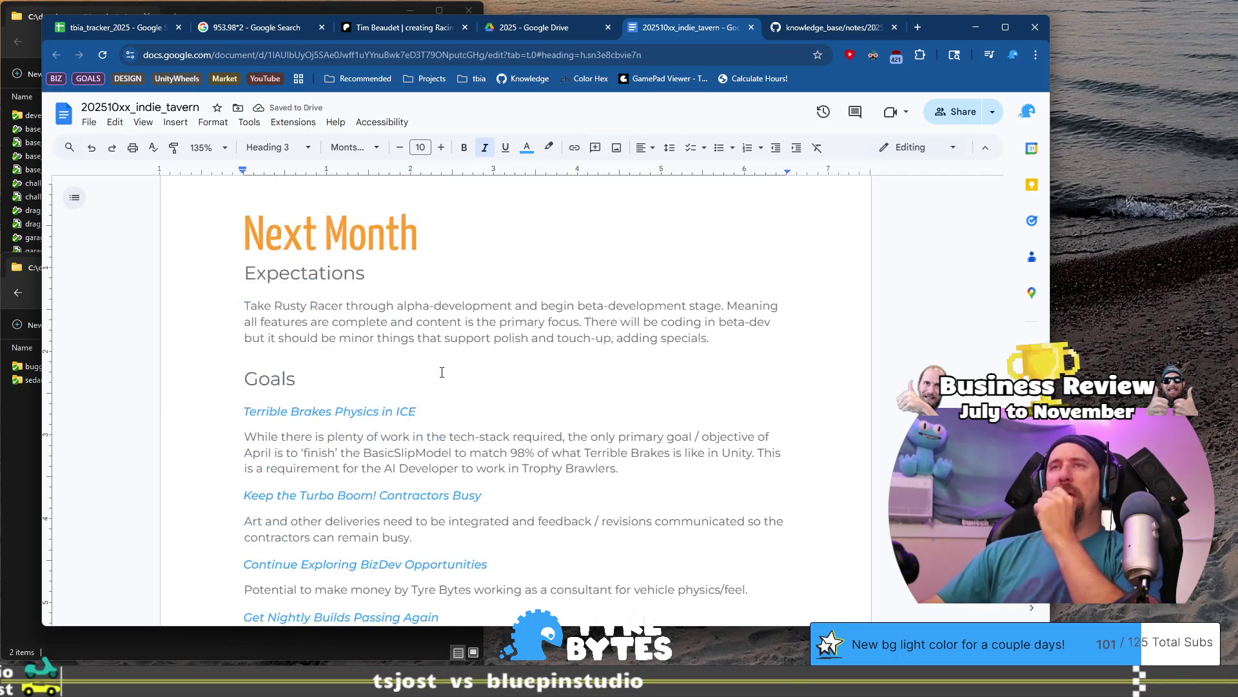
scroll(299, 390, down, 7)
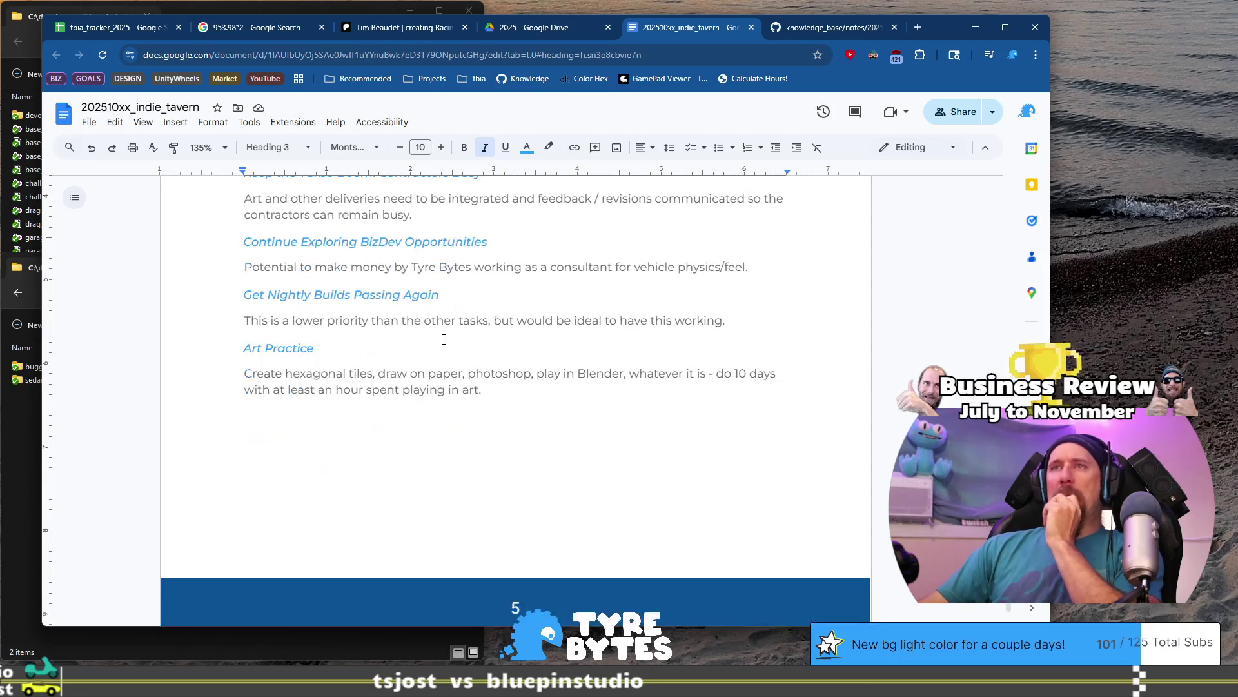
scroll(459, 364, up, 5)
scroll(513, 328, up, 2)
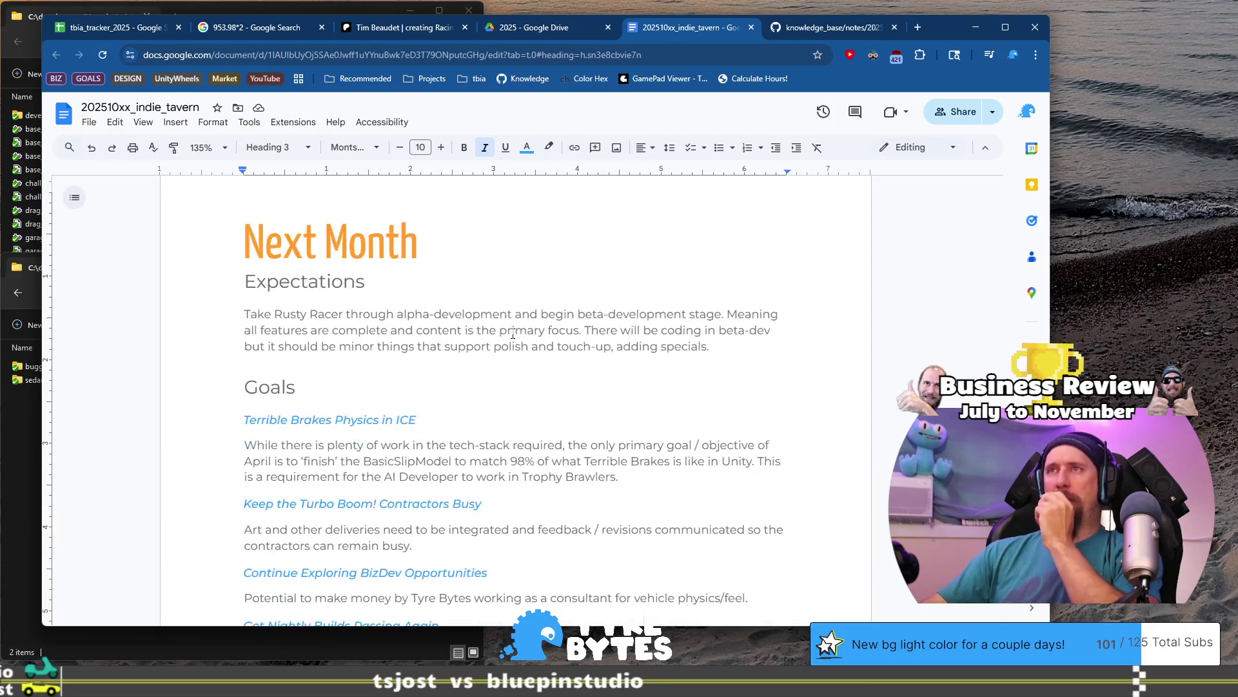
scroll(513, 335, down, 2)
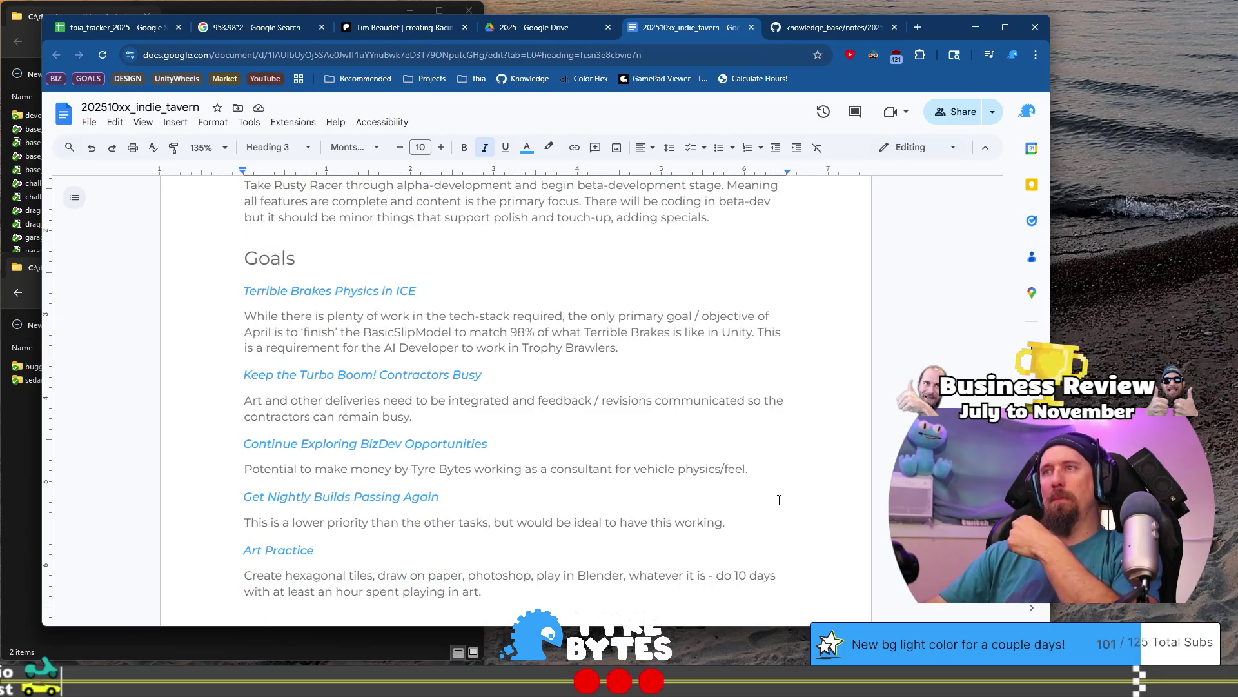
click(779, 521)
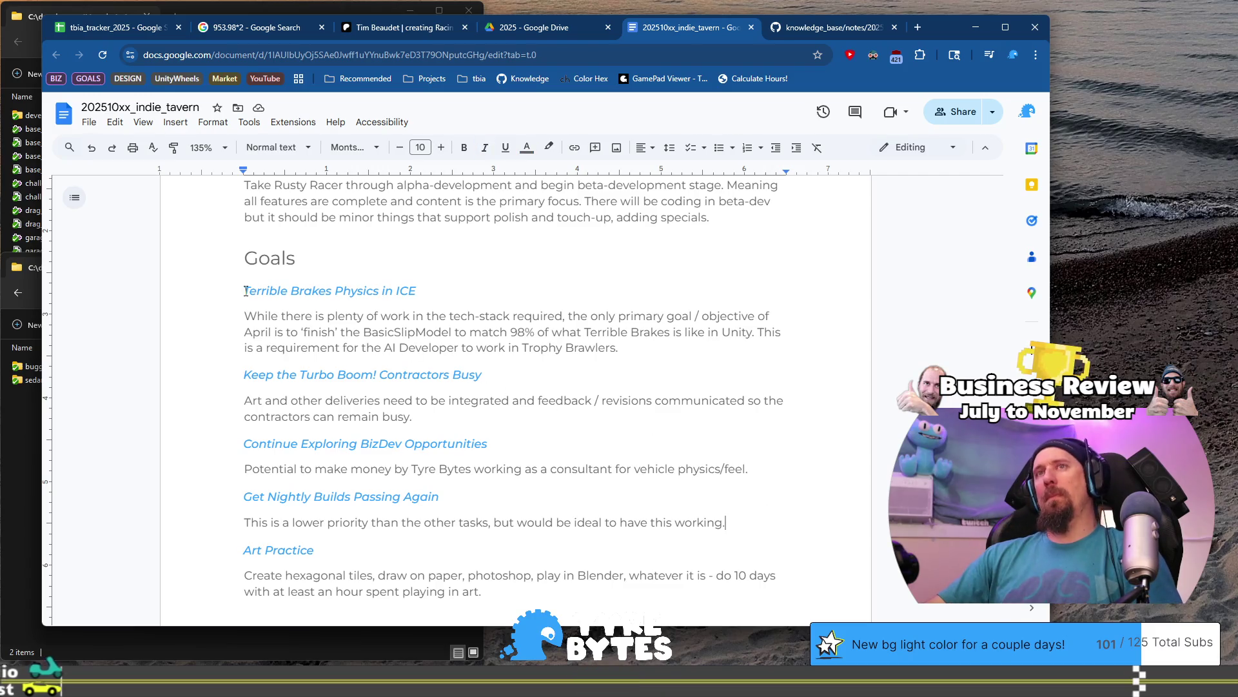
shift+click(246, 291)
key(BackSpace)
key(BackSpace)
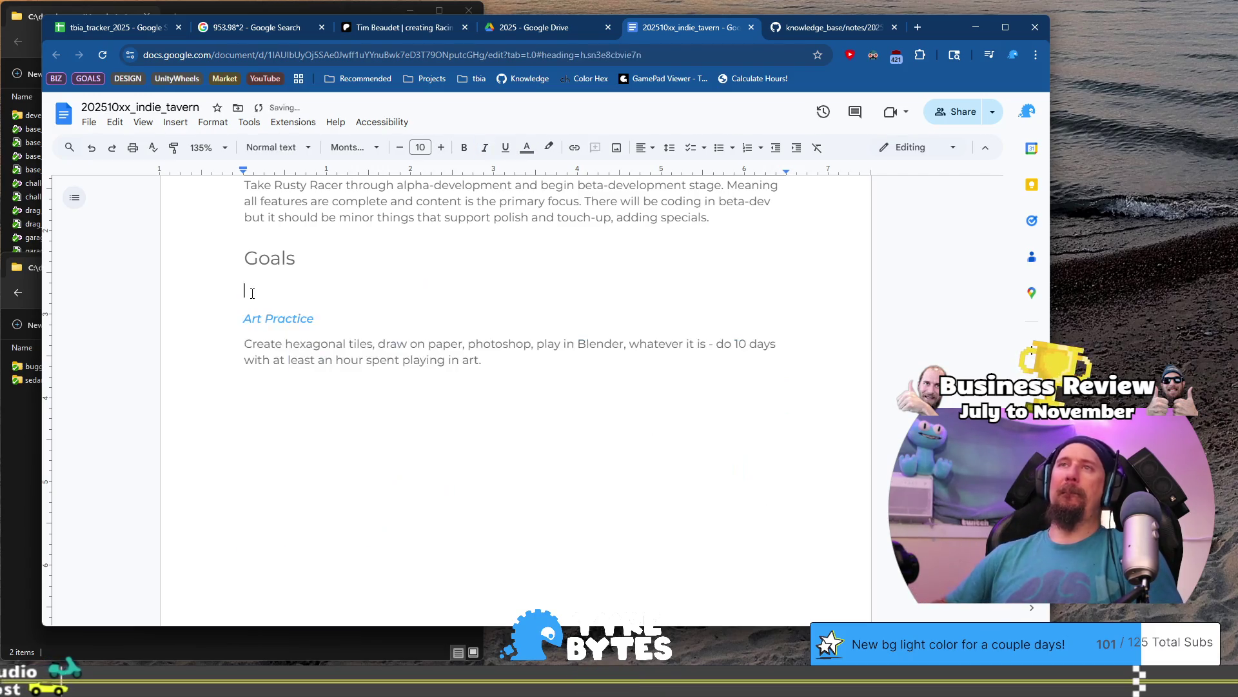
Review the remaining Art Practice goal and select its heading.
scroll(612, 398, down, 20)
scroll(612, 399, up, 7)
scroll(611, 399, up, 10)
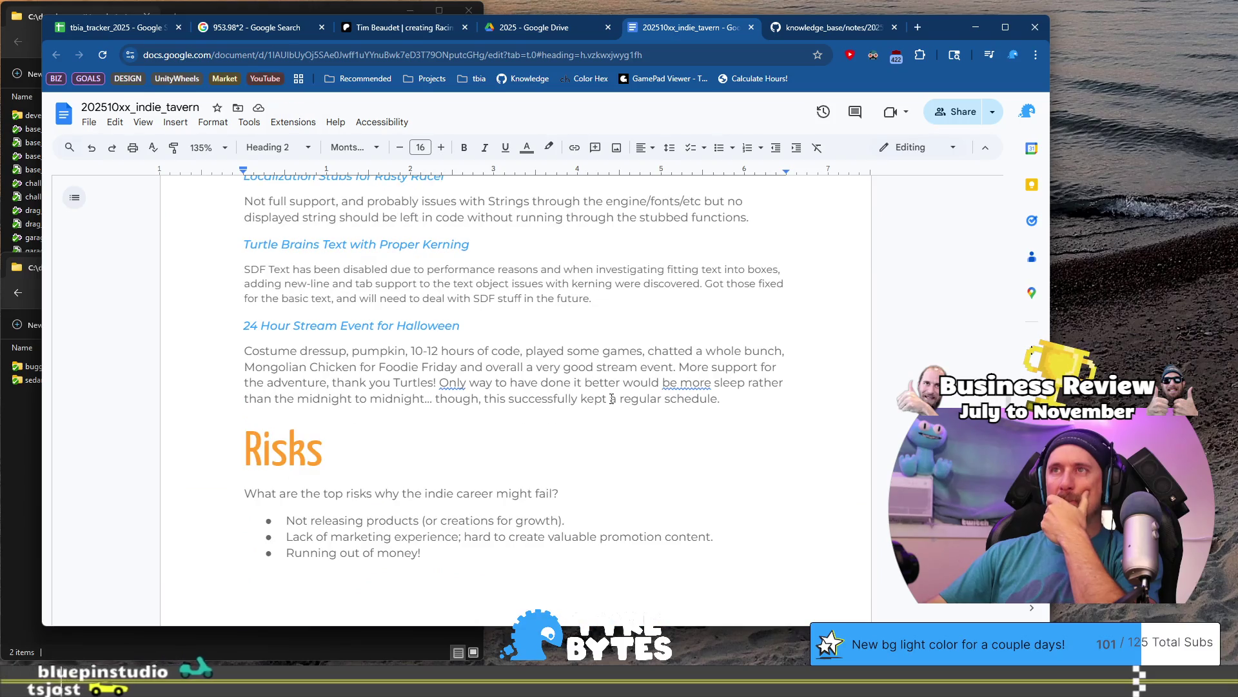
scroll(611, 398, up, 3)
scroll(611, 398, down, 15)
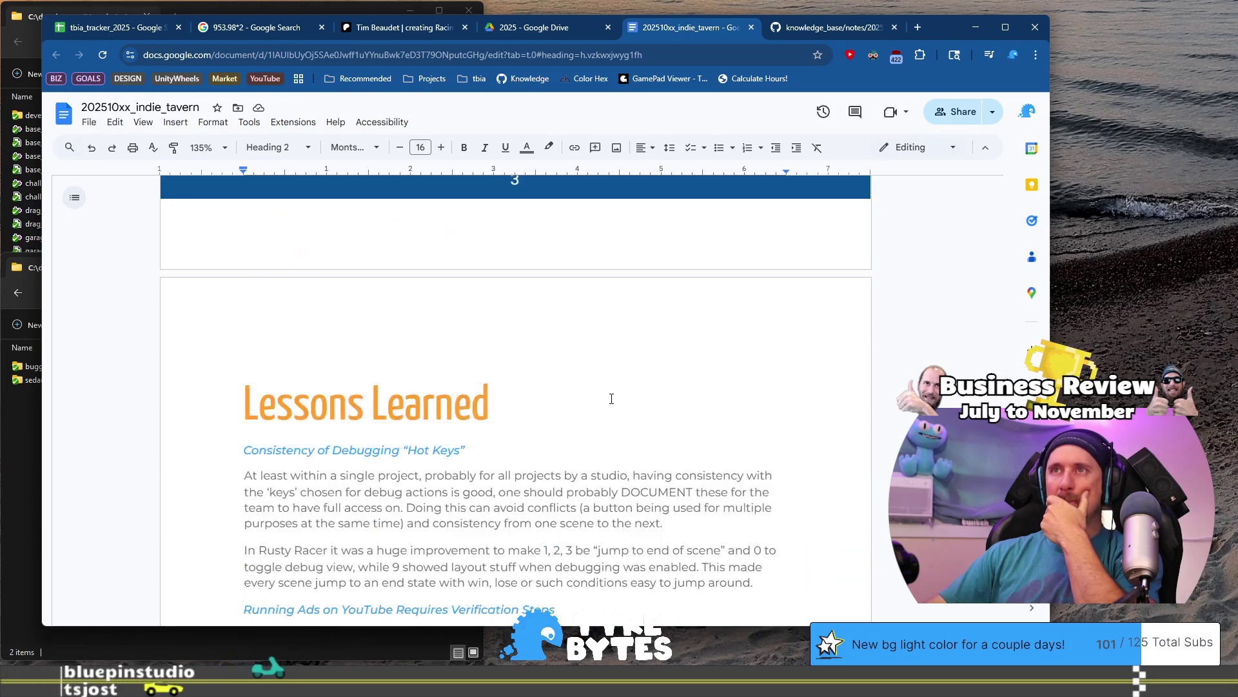
scroll(611, 398, down, 1)
scroll(611, 399, up, 2)
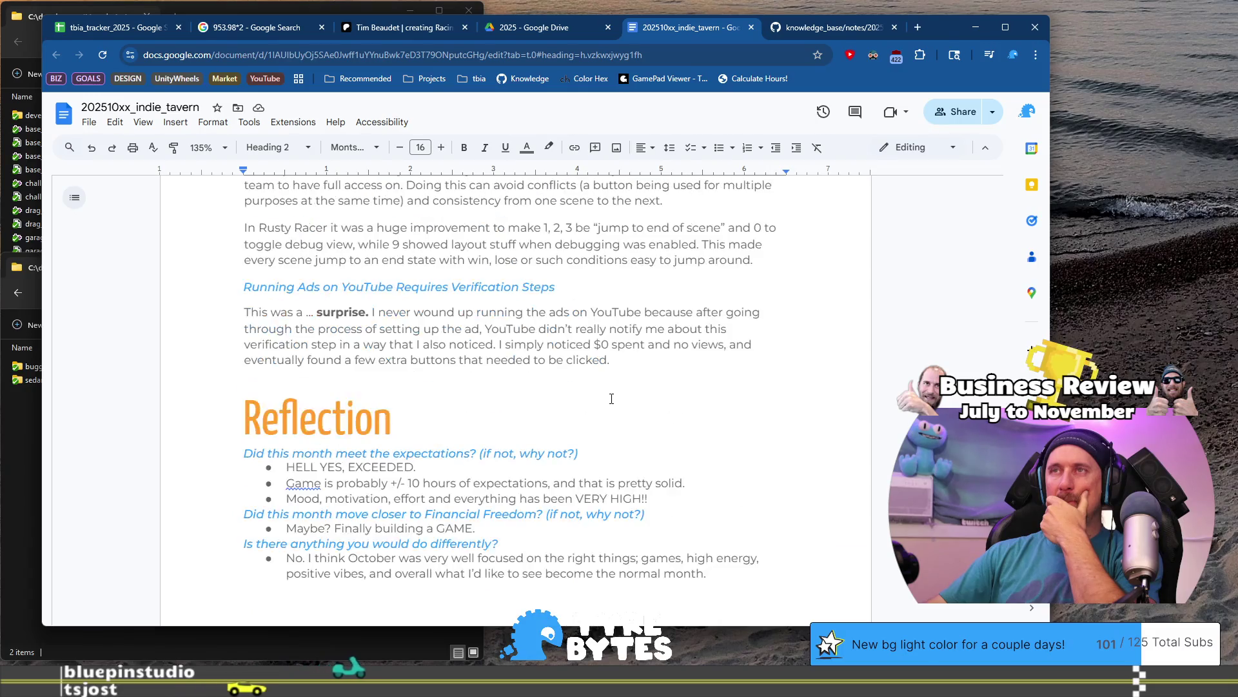
scroll(612, 399, up, 2)
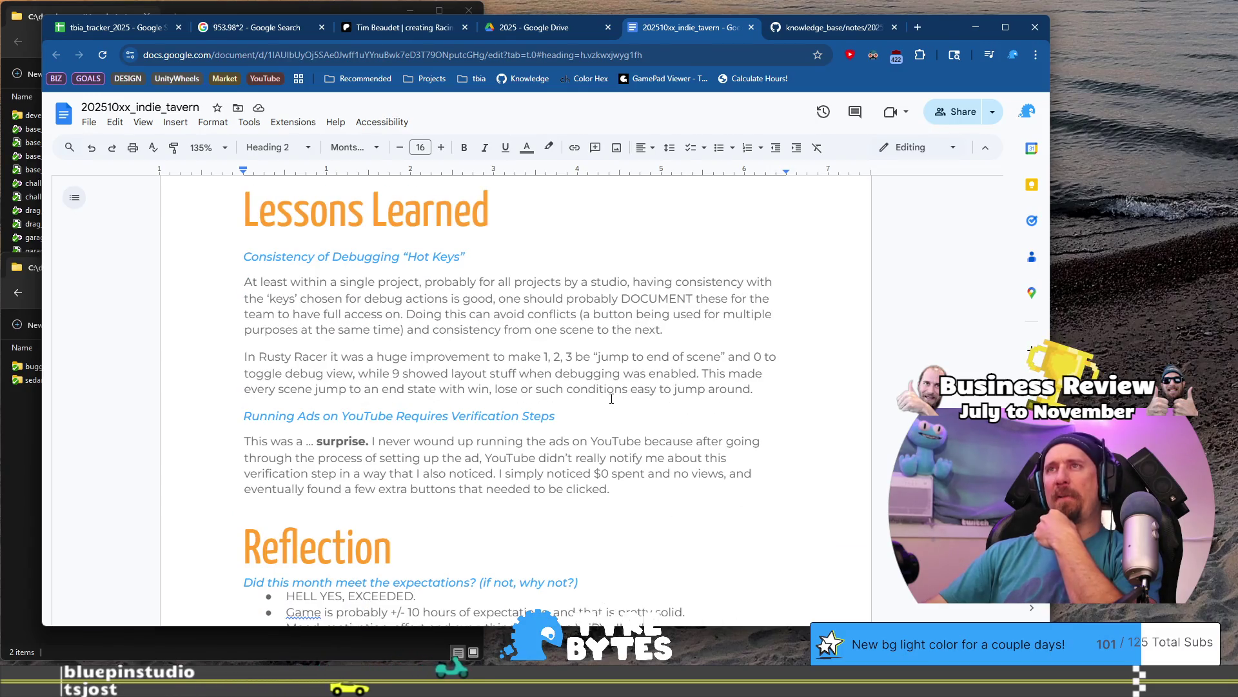
scroll(612, 399, down, 8)
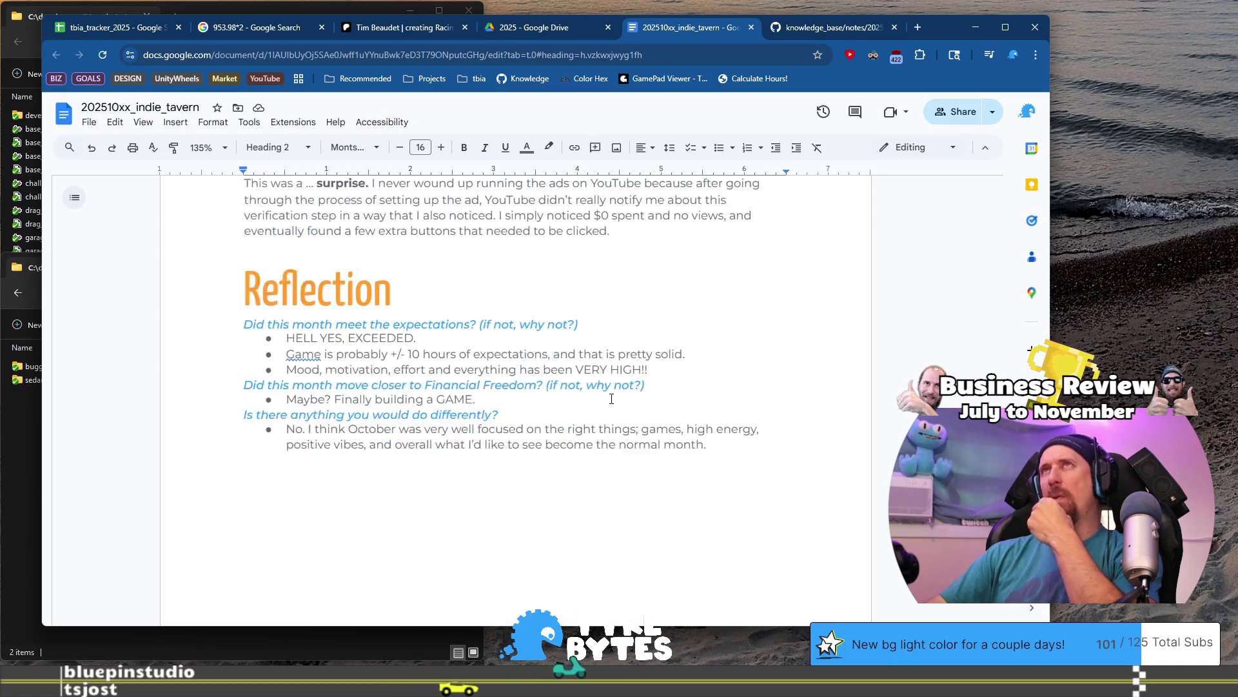
scroll(611, 399, down, 6)
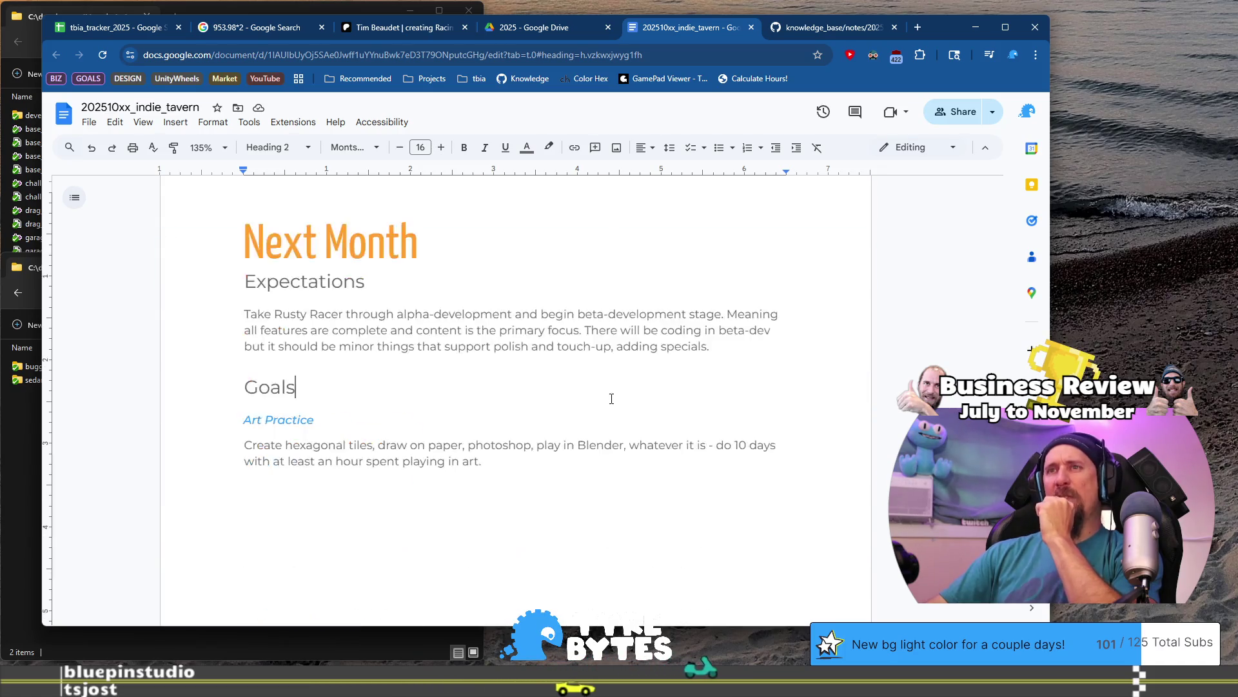
drag(213, 421, 353, 445)
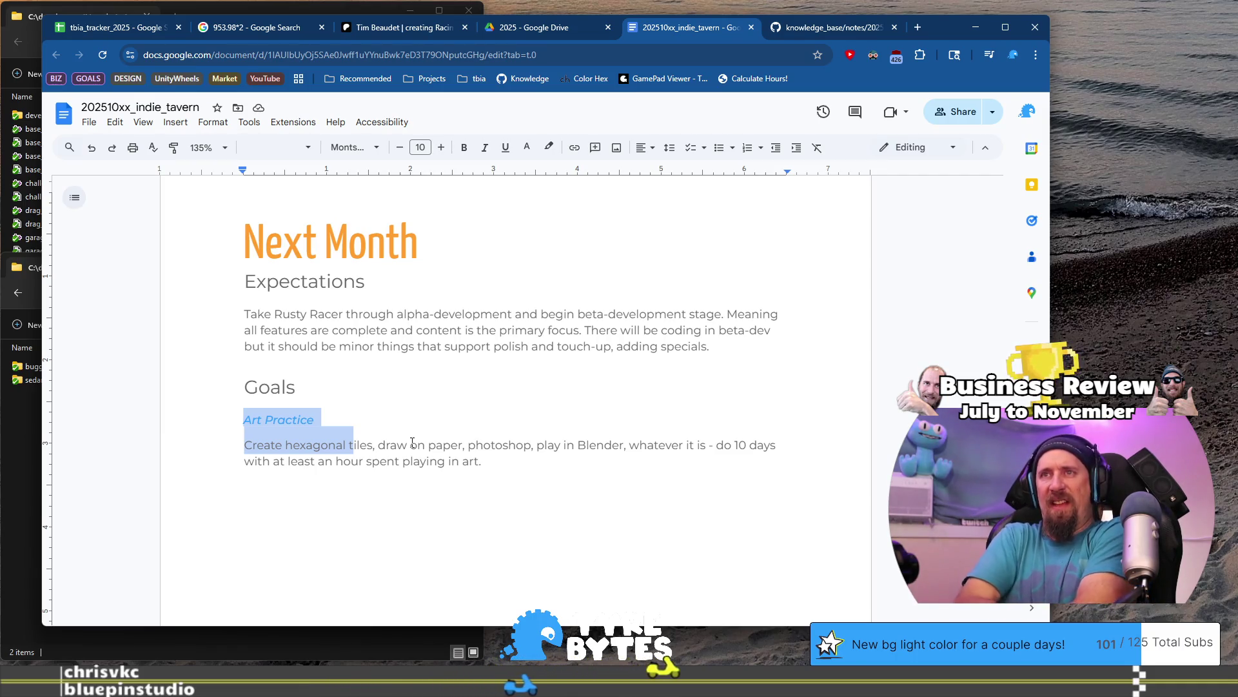
Replace the Art Practice heading with 'Steam Achievements'.
key(ctrl+End)
key(shift+Home)
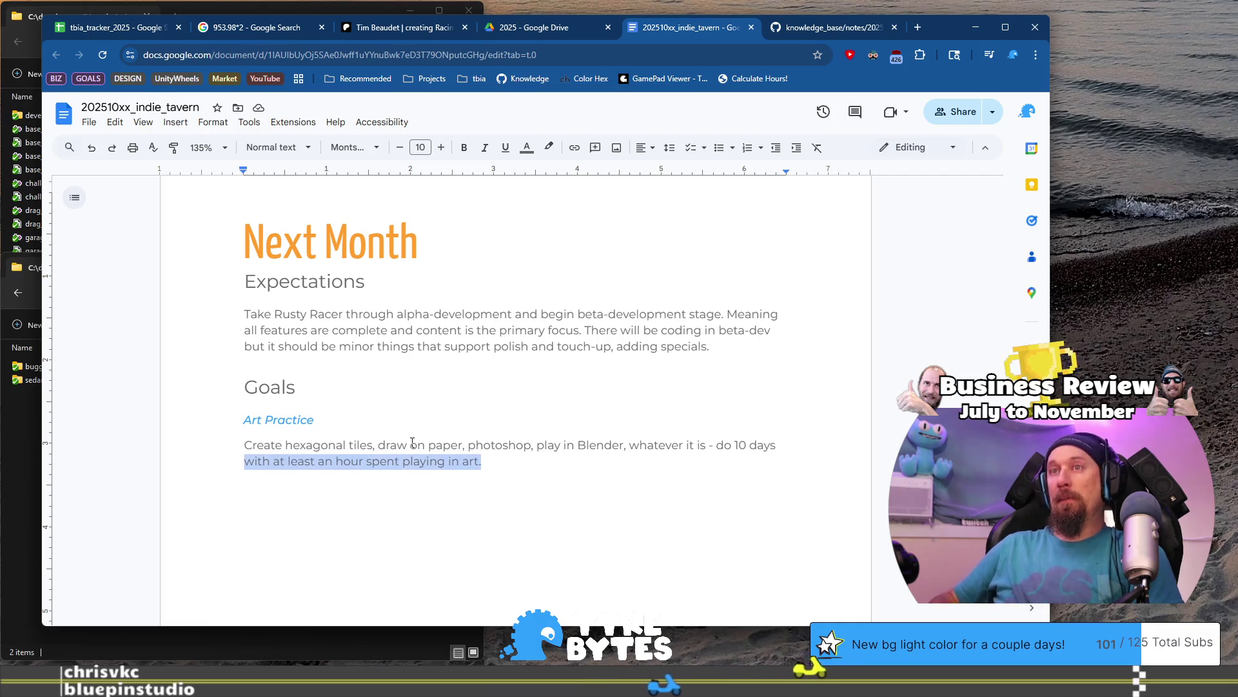
key(shift+Up)
key(shift+Up)
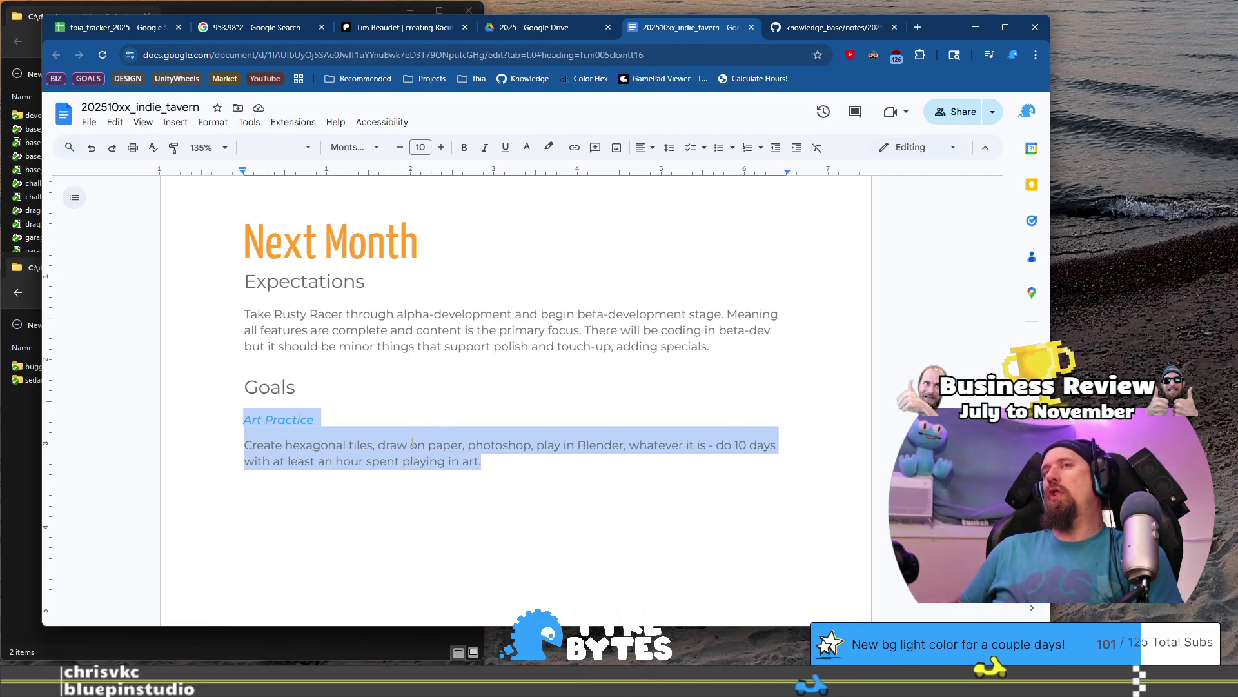
key(Left)
key(shift+End)
text(stea)
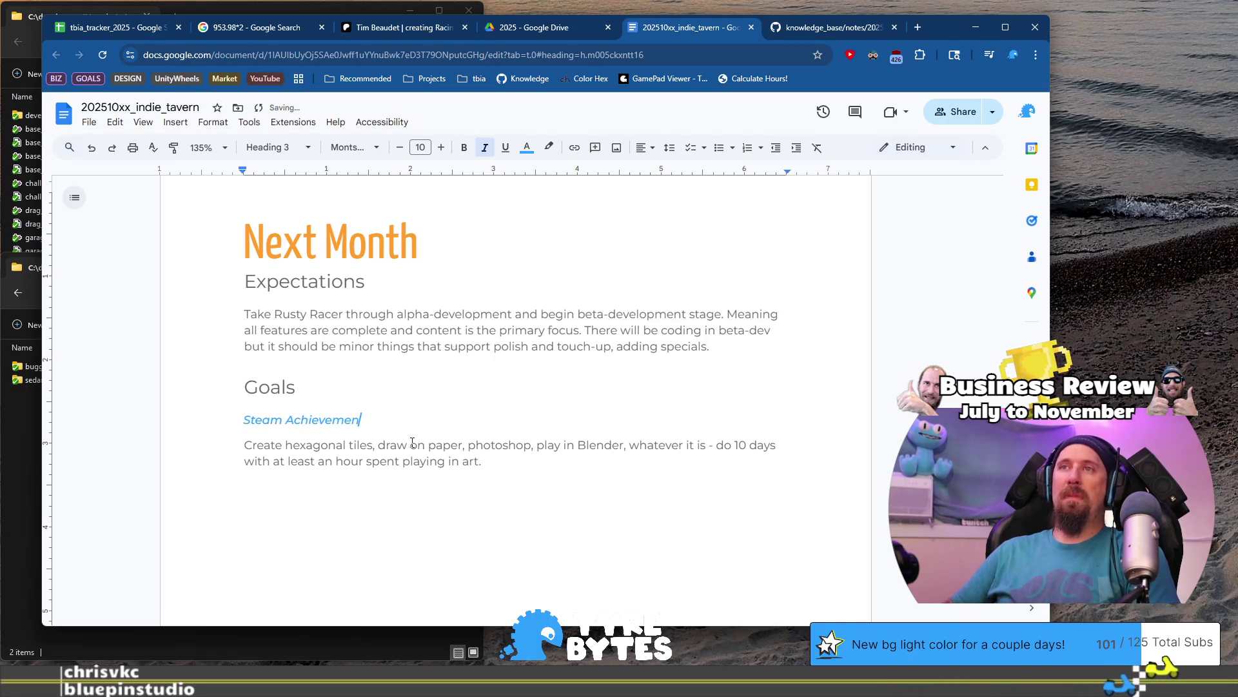
text(ts)
key(Down)
key(Down)
Overwrite the old description with a new one and extend the heading with 'in Rusty Racer'.
key(End)
key(shift+Up)
key(shift+Home)
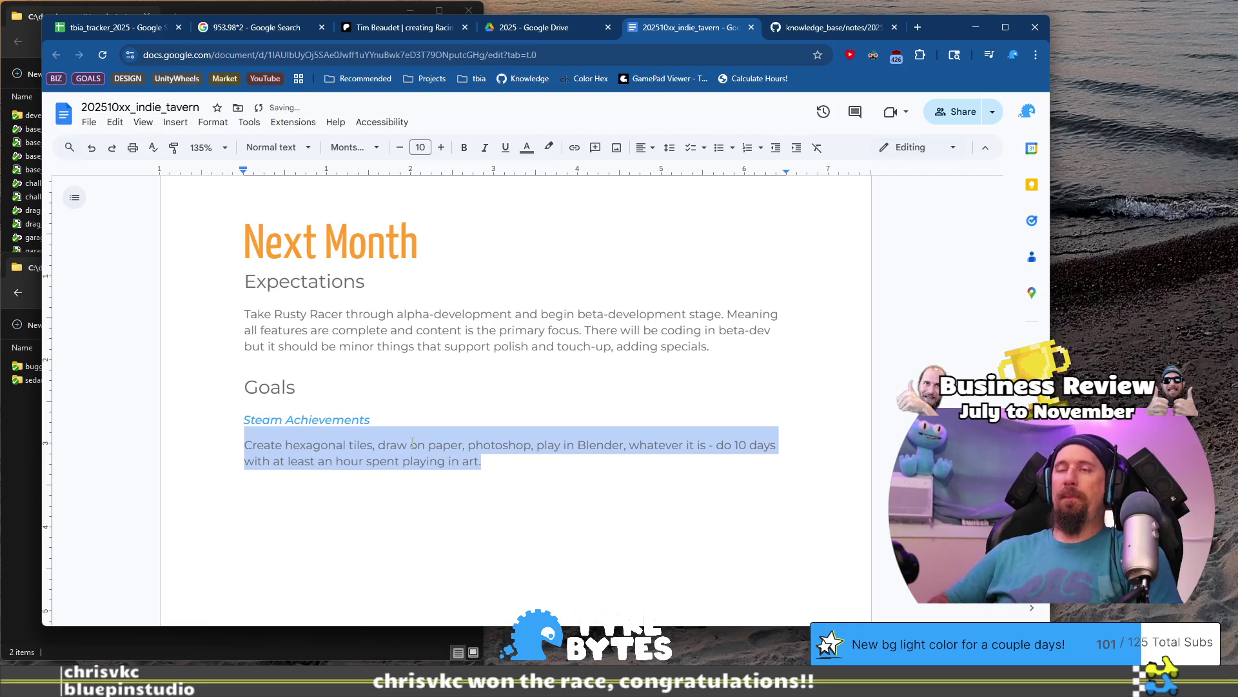
text(Gotta)
key(Up)
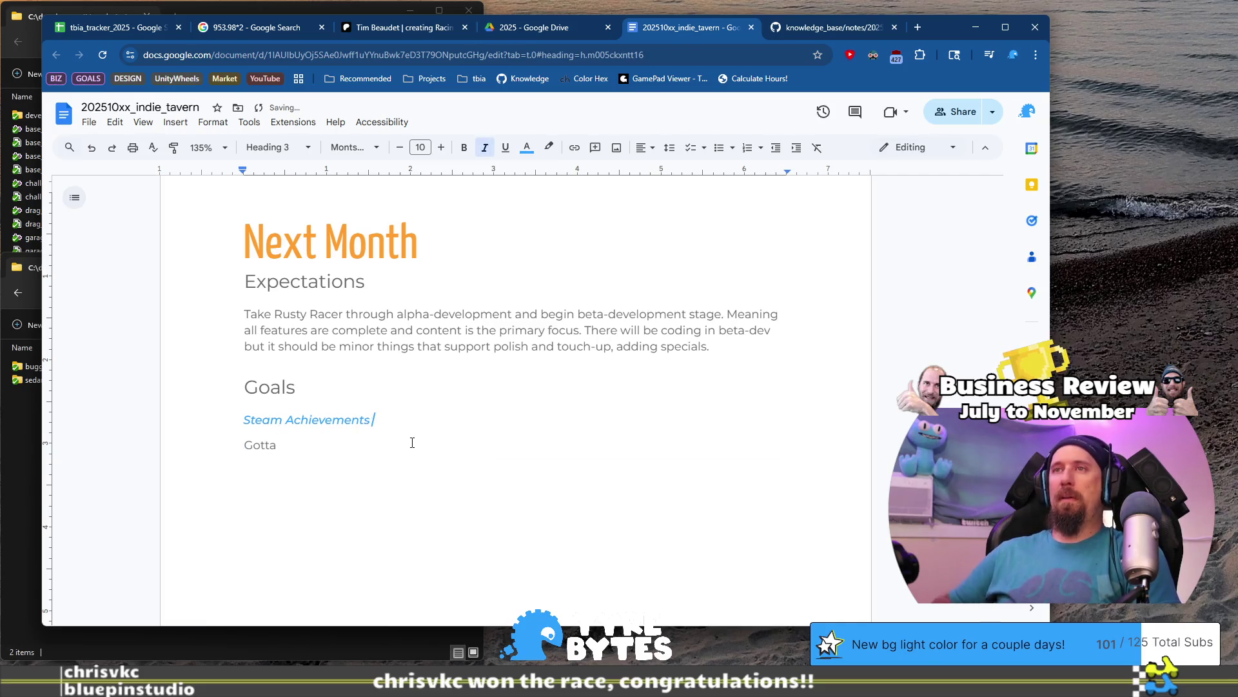
text(ty Racer)
key(Down)
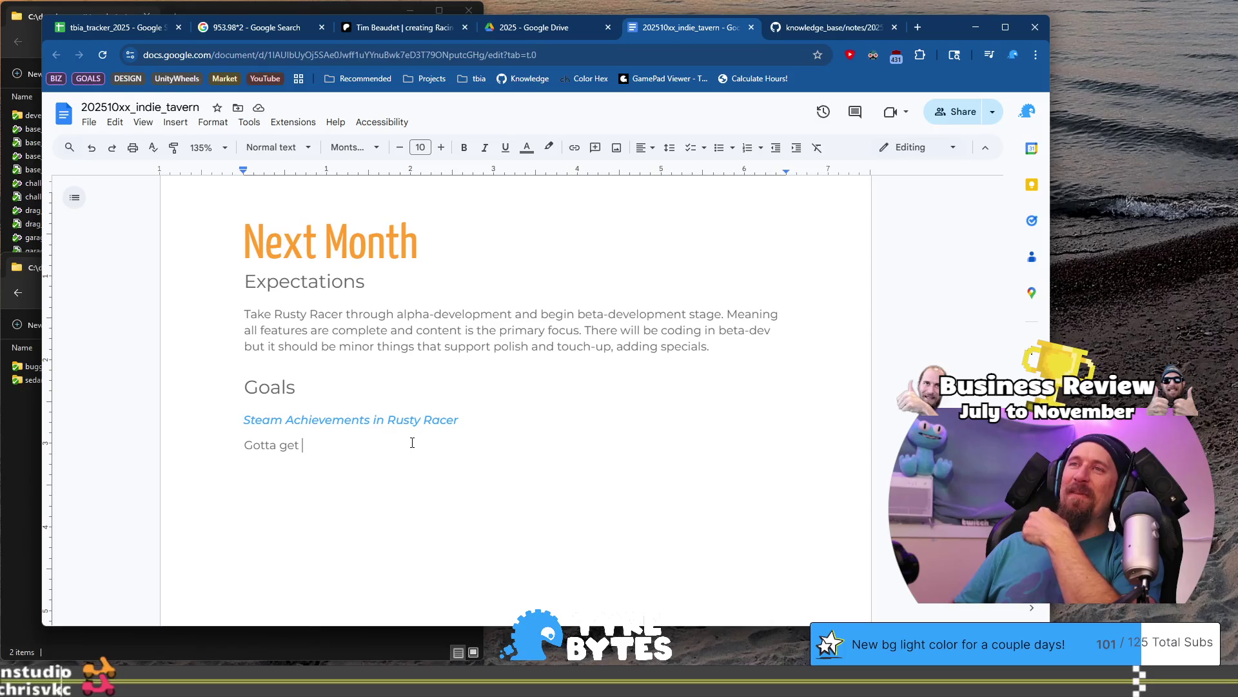
Finish the description: get Tool Box integrated and add Steam Achievements to that API.
text(Tool Box intre)
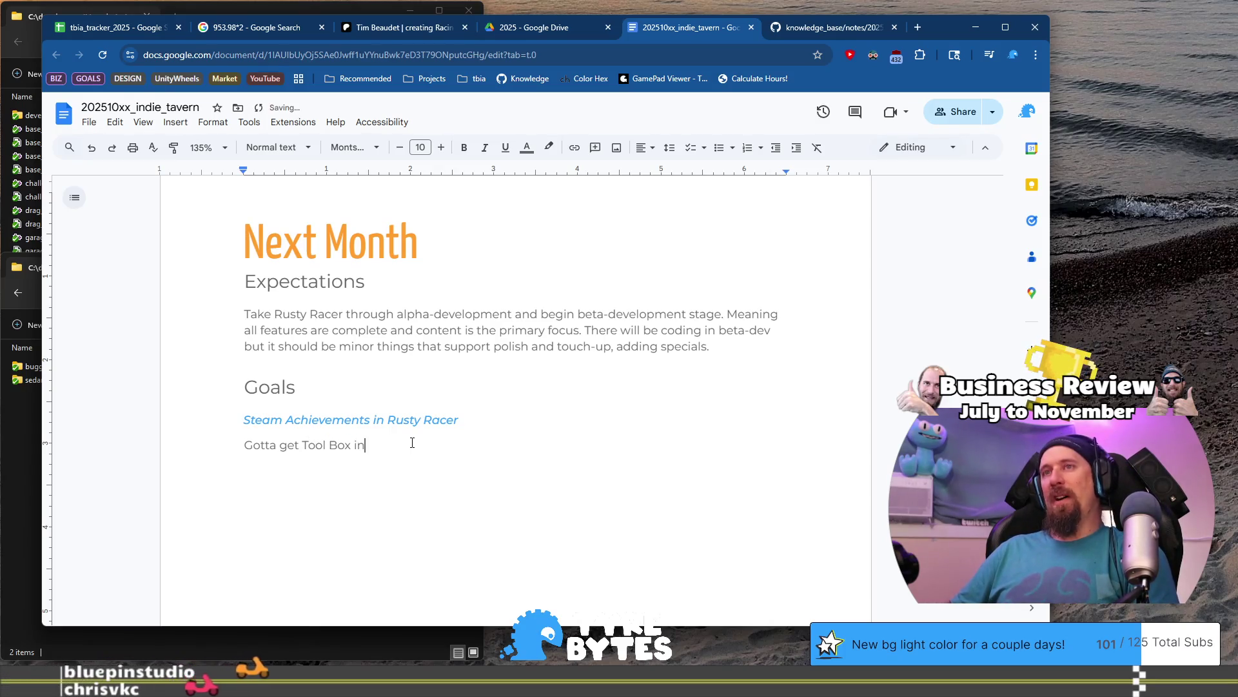
key(BackSpace)
key(BackSpace)
text(egra)
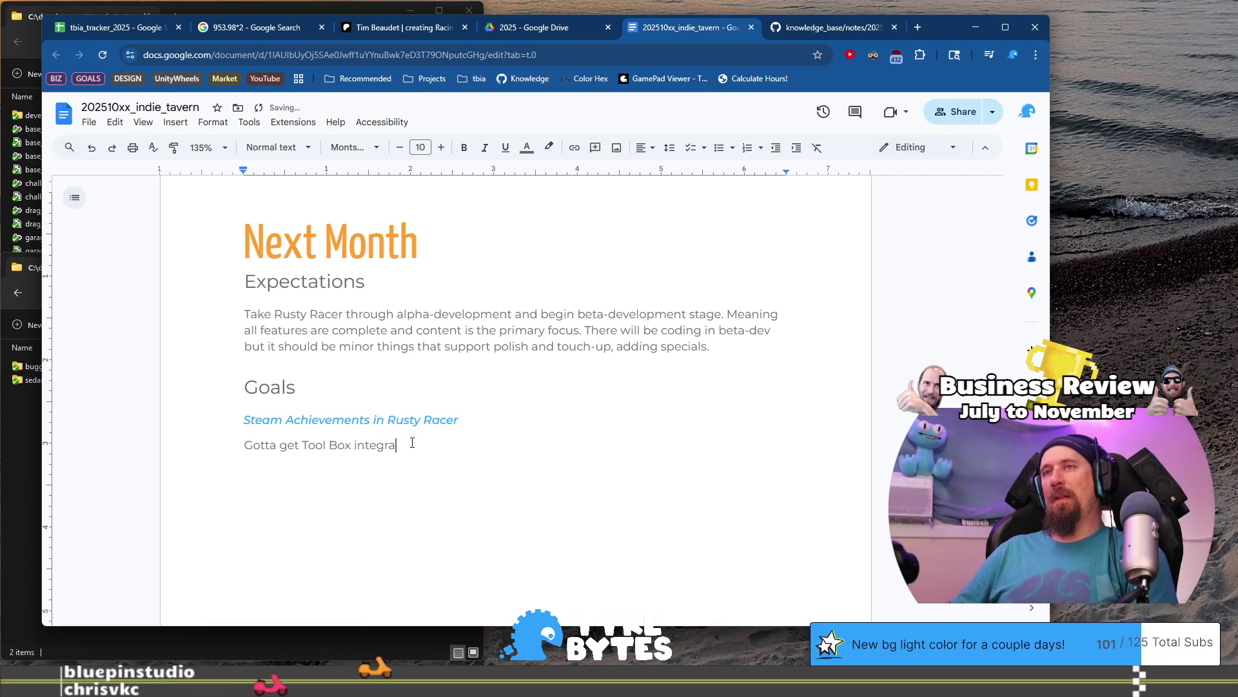
text(ted into the pr)
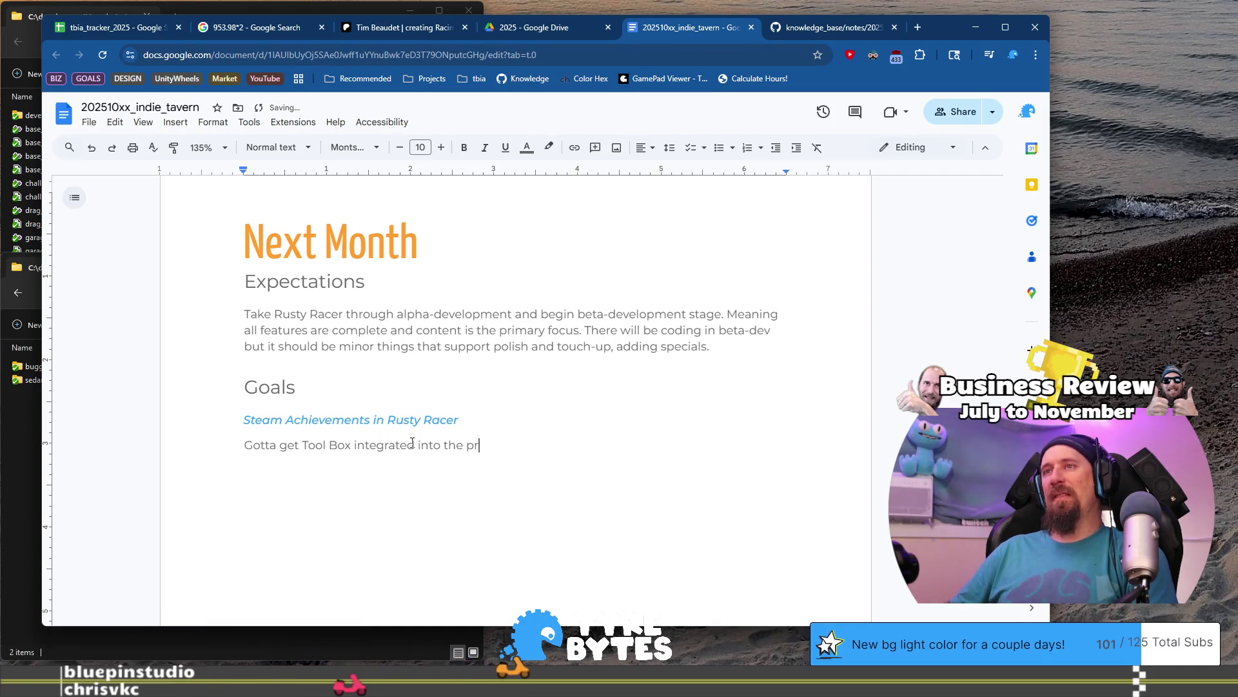
text(oject, and add )
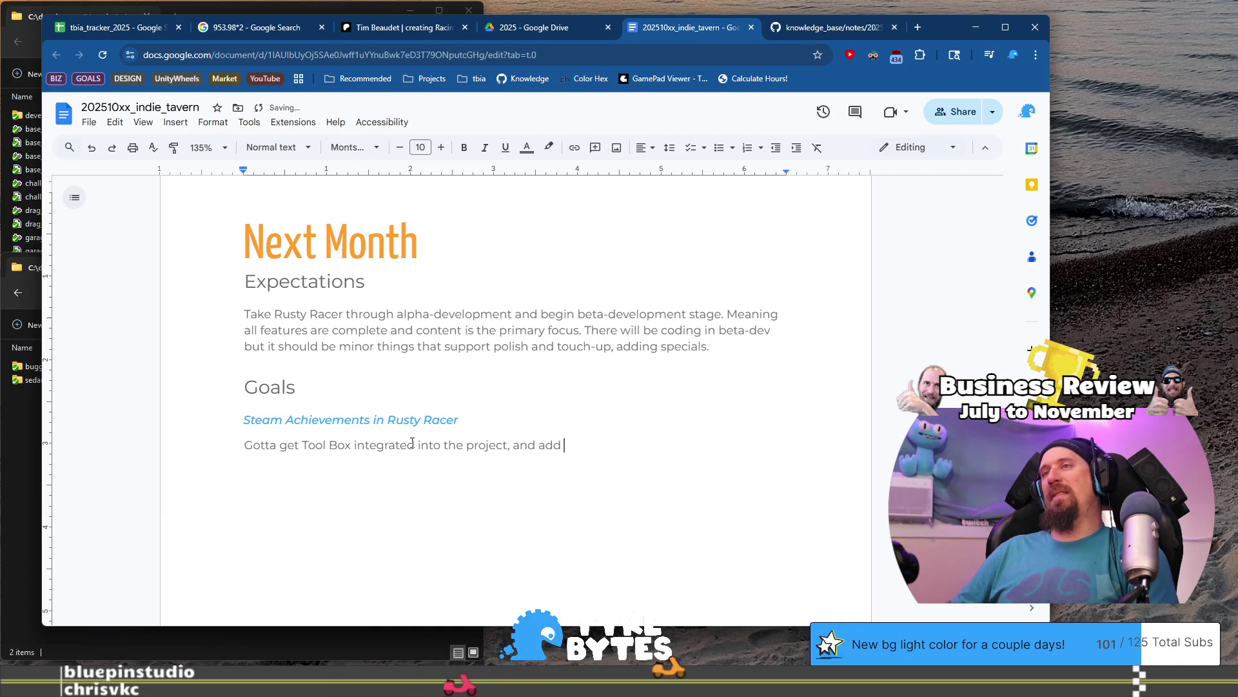
text(Steam Achie)
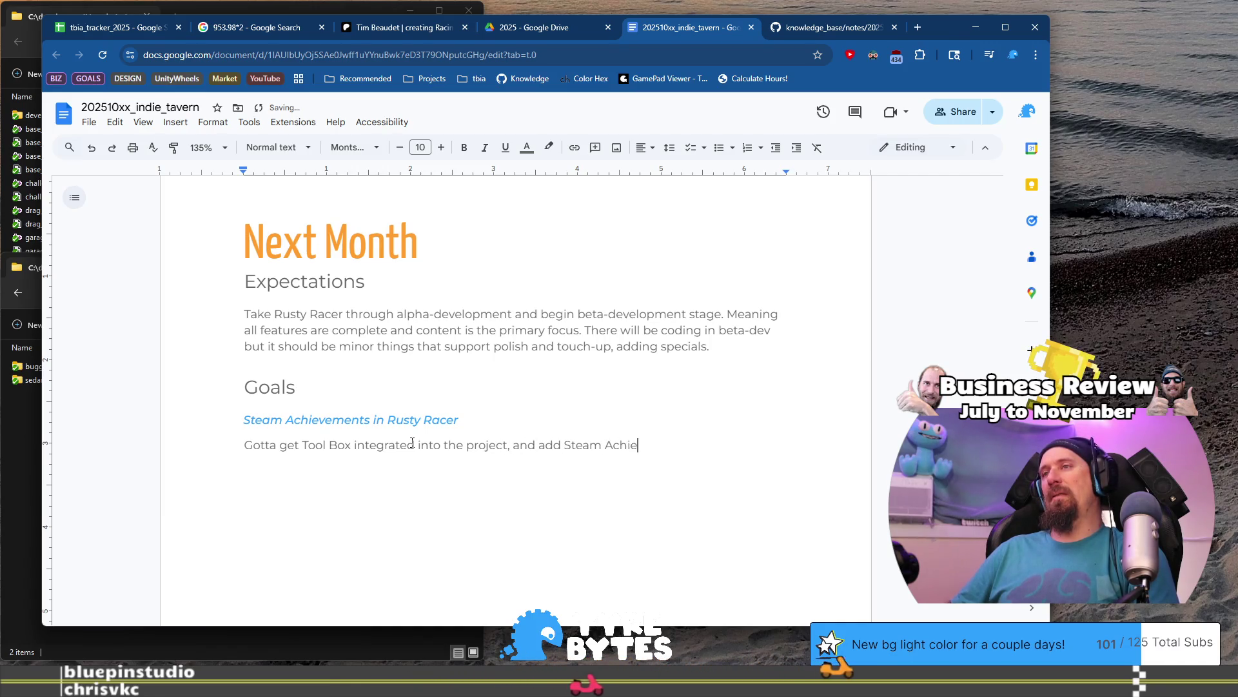
text(vements to that )
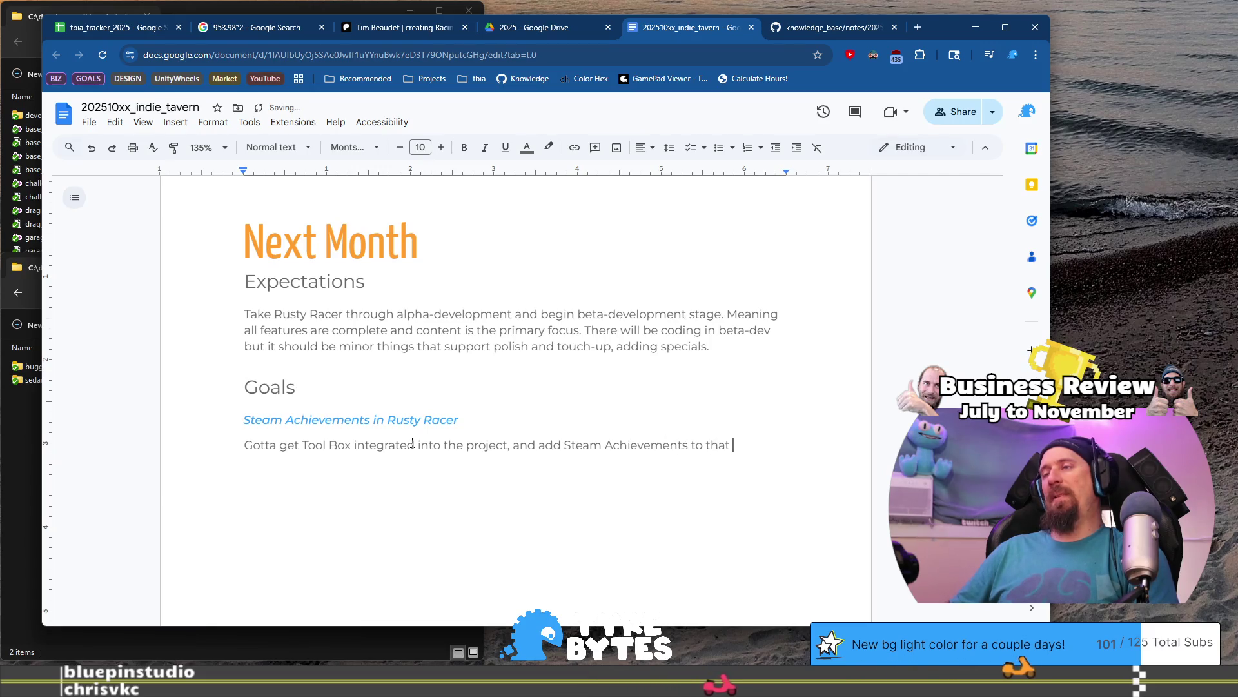
text(API as well as Rusty Racer.)
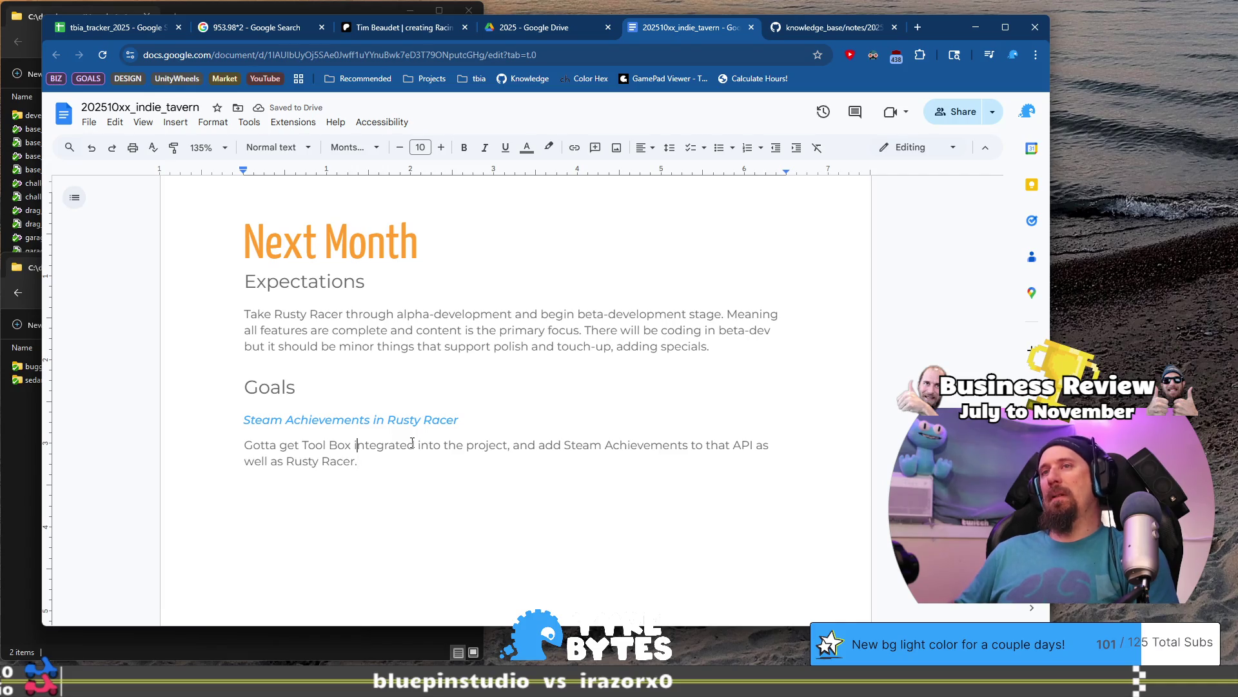
Copy the Steam Achievements heading and paste it on the document's last line.
key(Up)
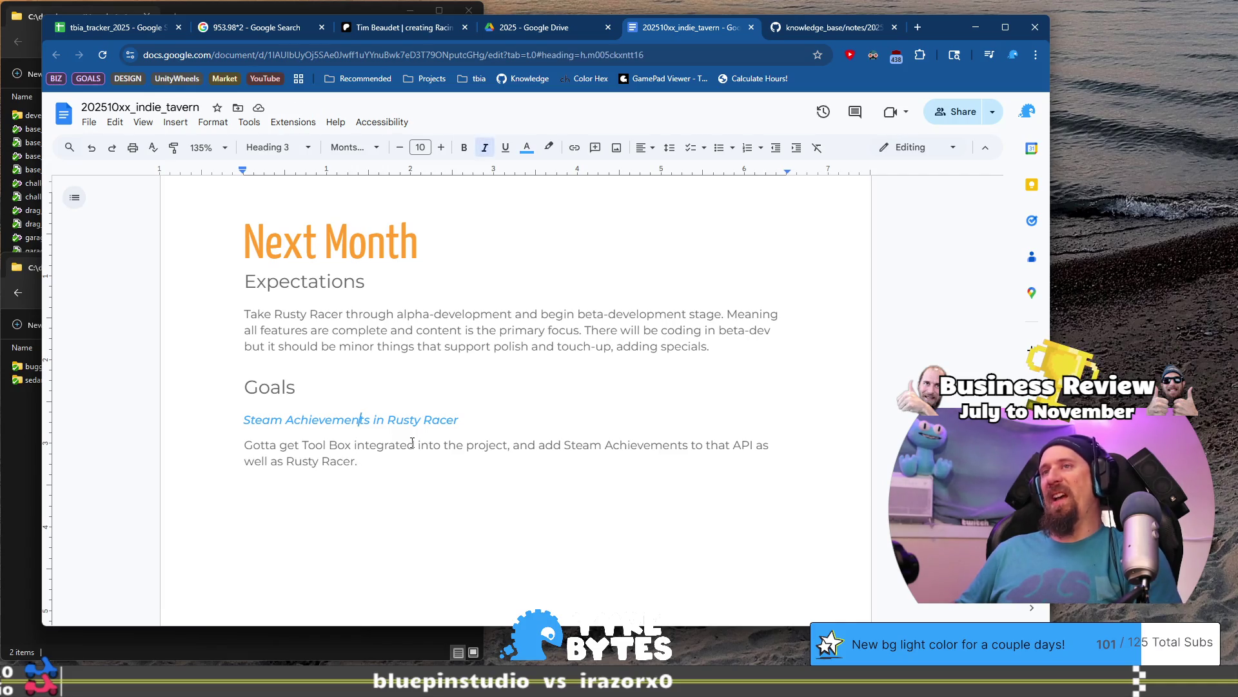
key(shift+Home)
key(ctrl+c)
key(ctrl+End)
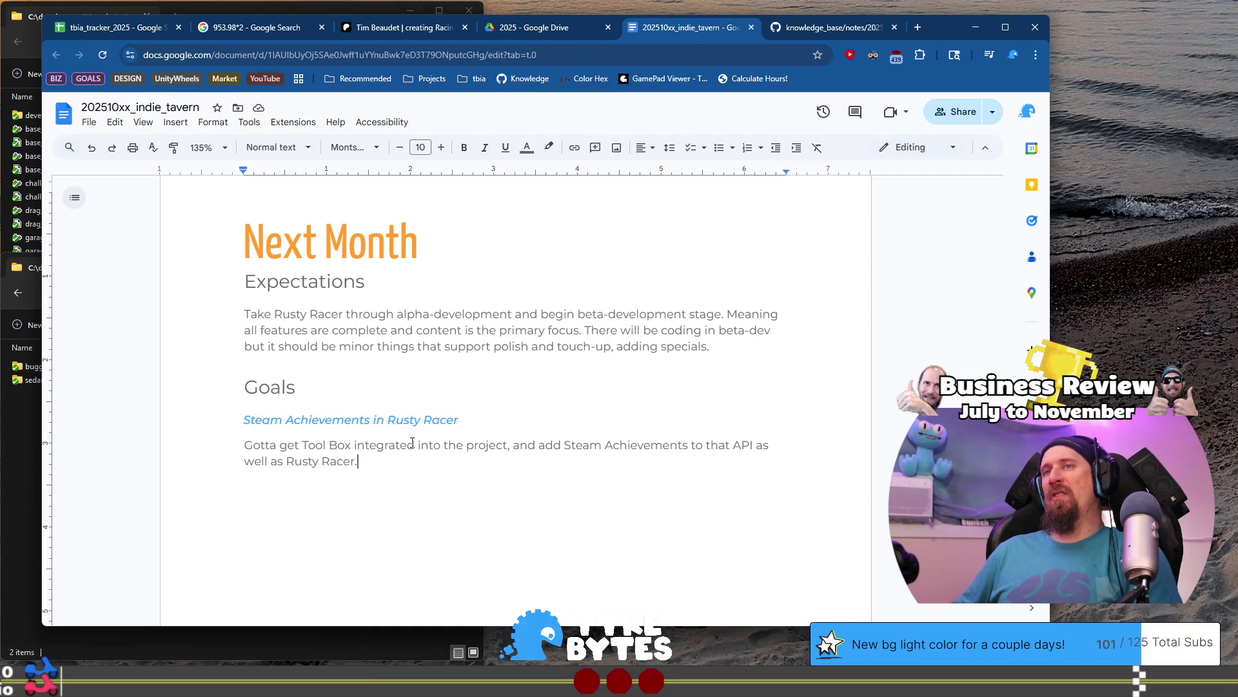
key(ctrl+v)
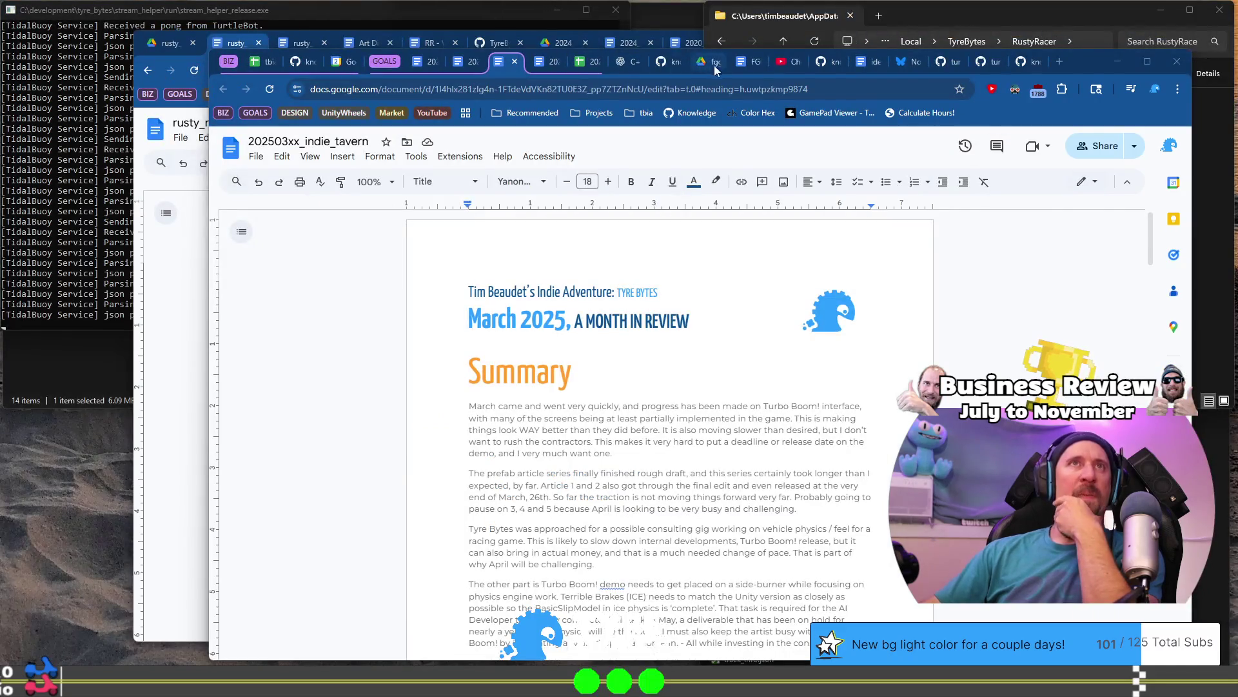
click(145, 307)
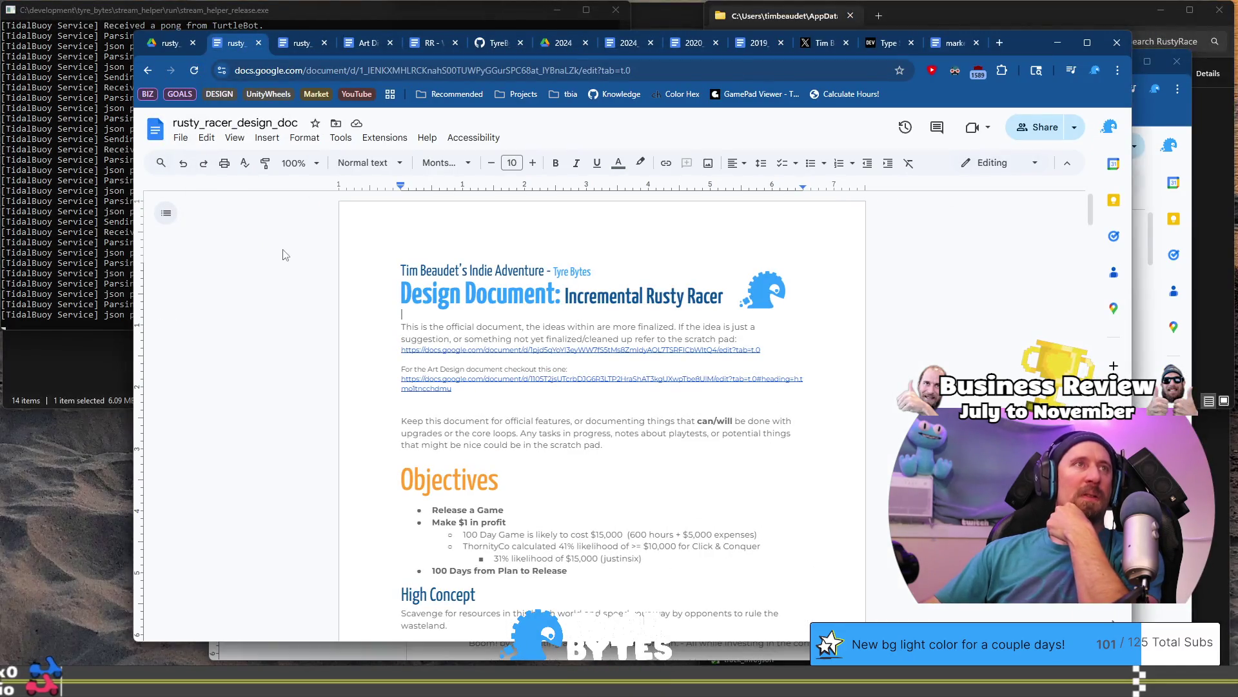
click(293, 163)
text(13)
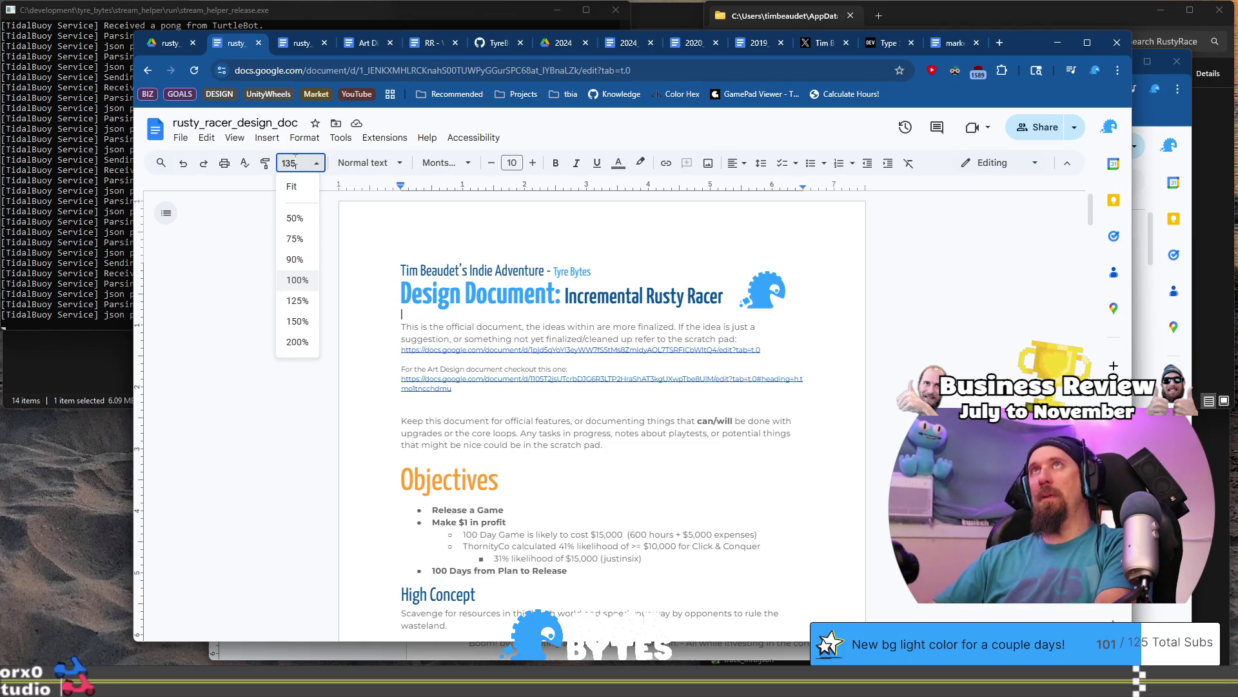
text(5)
key(Return)
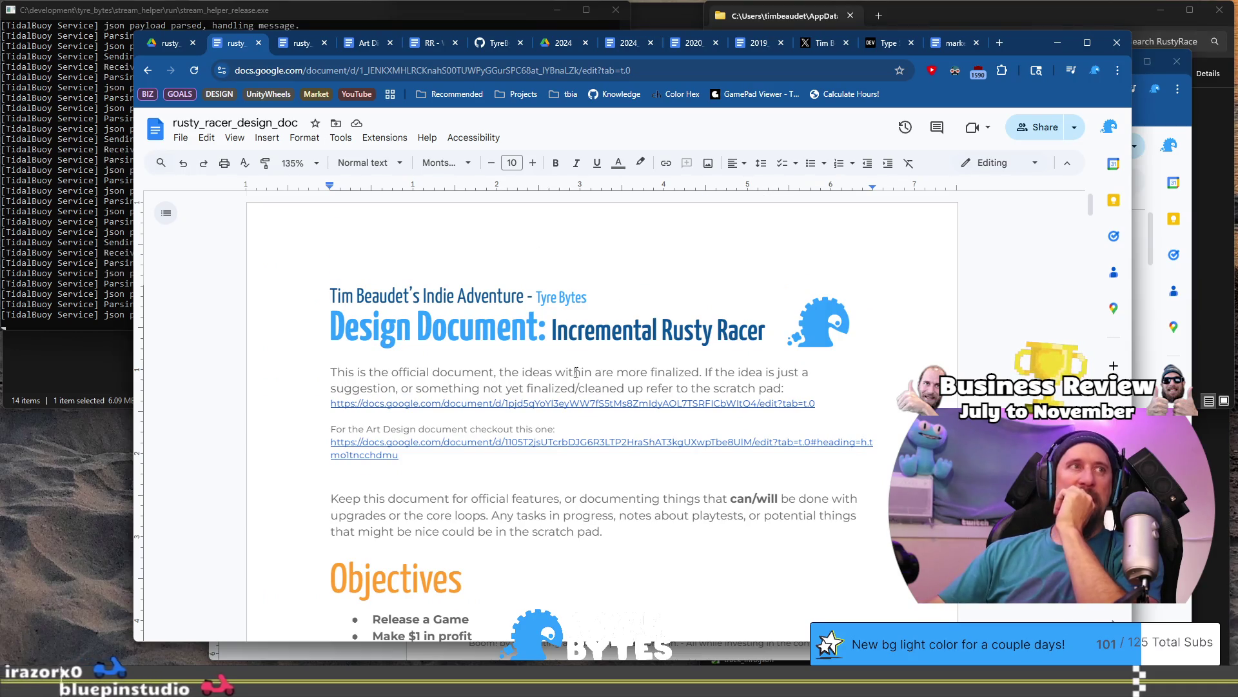
scroll(569, 381, down, 6)
scroll(569, 380, down, 20)
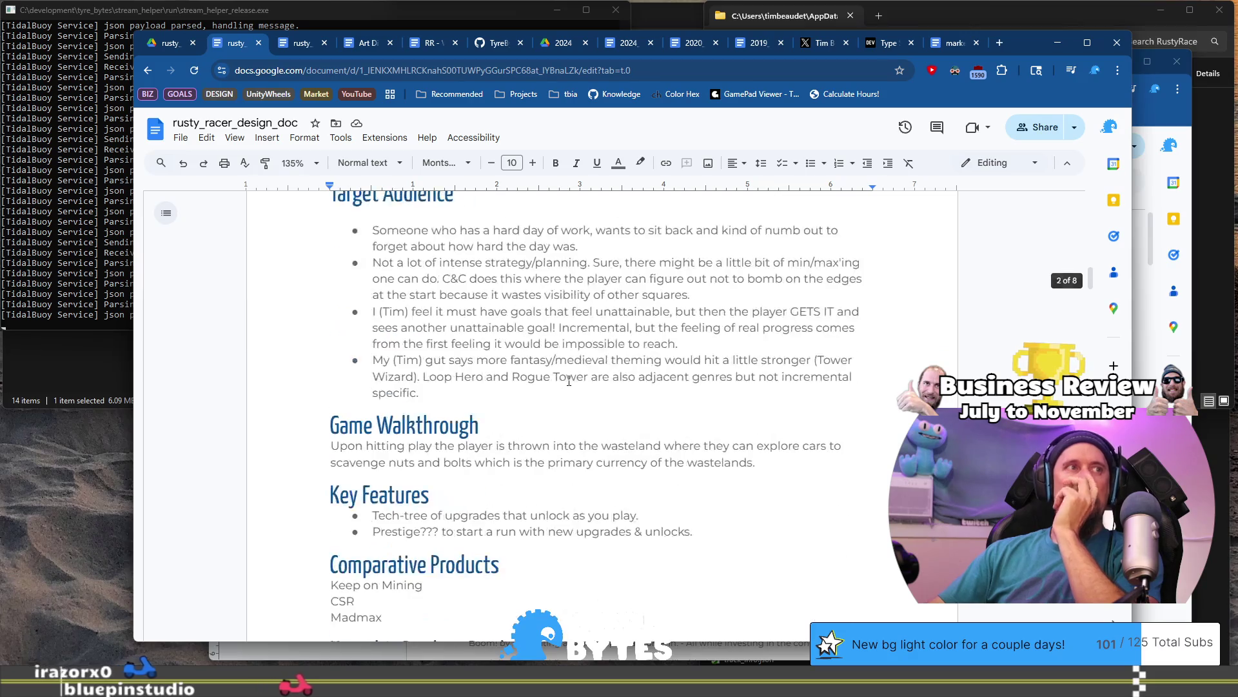
scroll(508, 331, down, 6)
scroll(508, 331, down, 7)
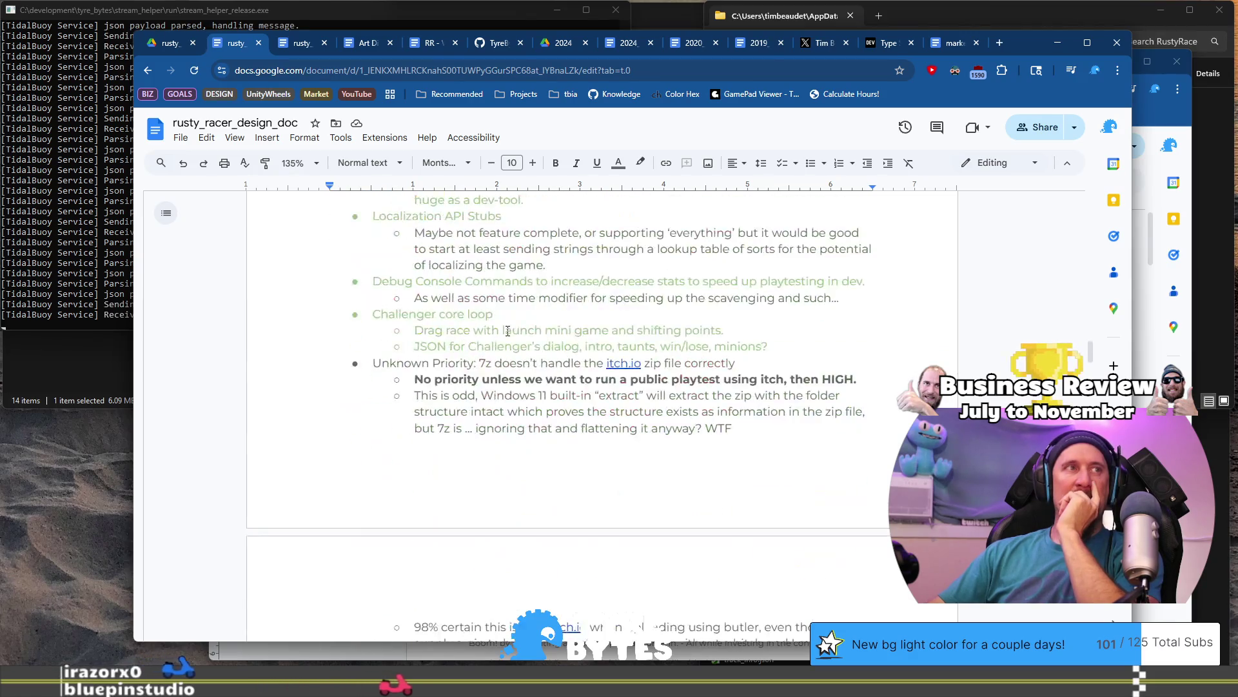
scroll(507, 331, up, 3)
scroll(508, 331, down, 4)
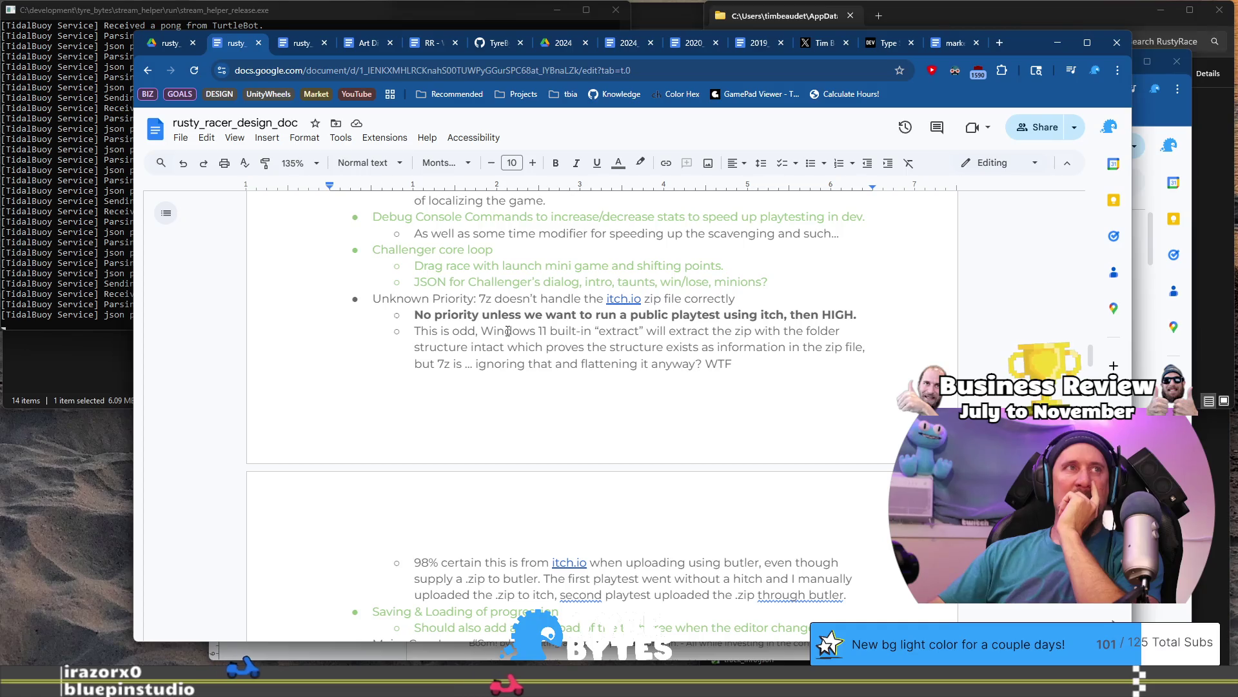
scroll(507, 331, down, 6)
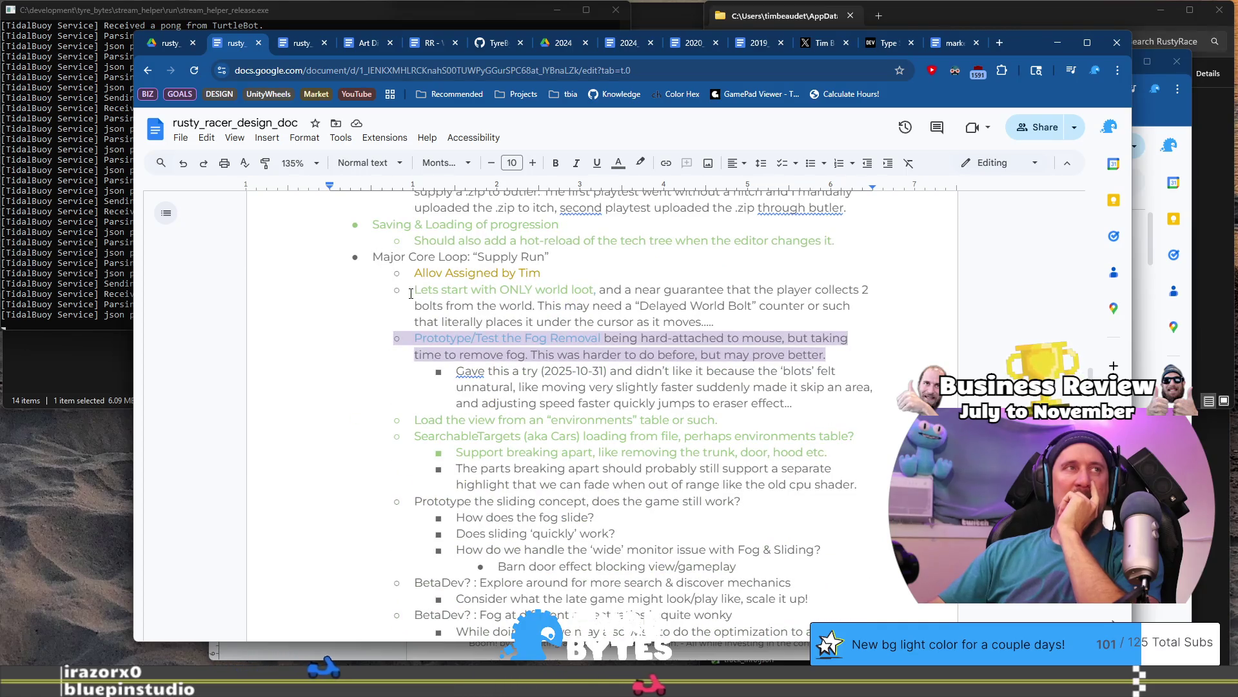
drag(383, 256, 469, 256)
scroll(507, 308, down, 2)
scroll(506, 307, up, 2)
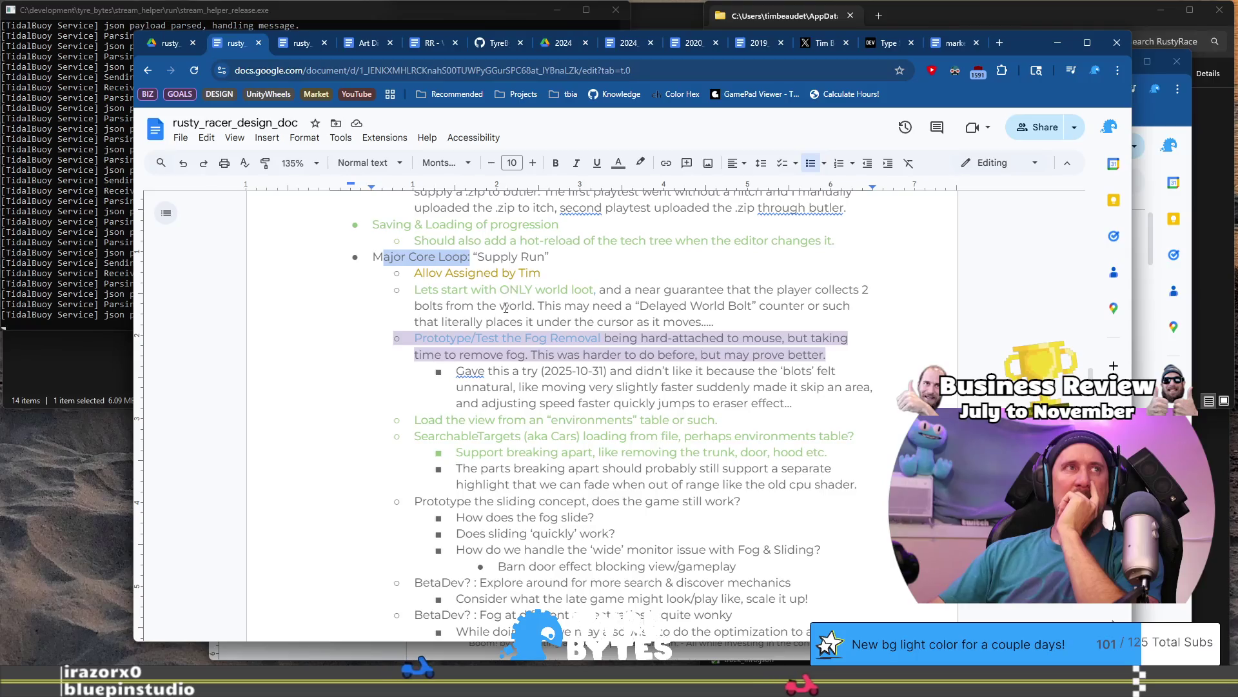
triple_click(564, 272)
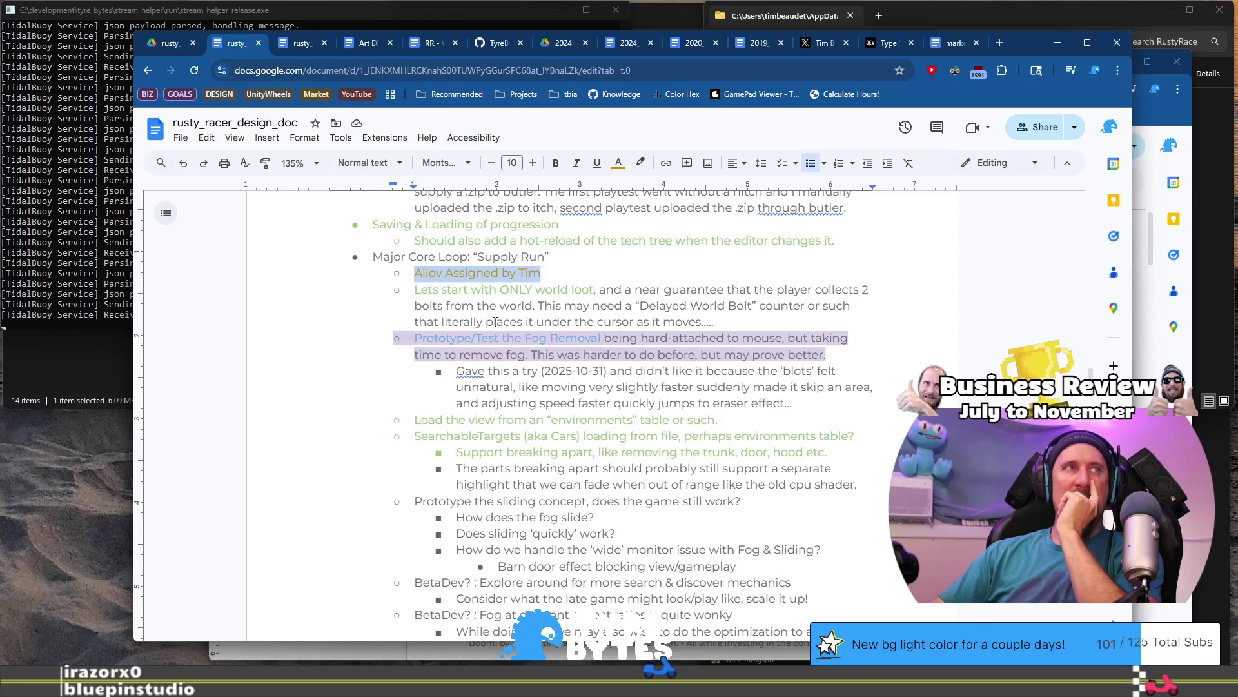
scroll(495, 321, down, 5)
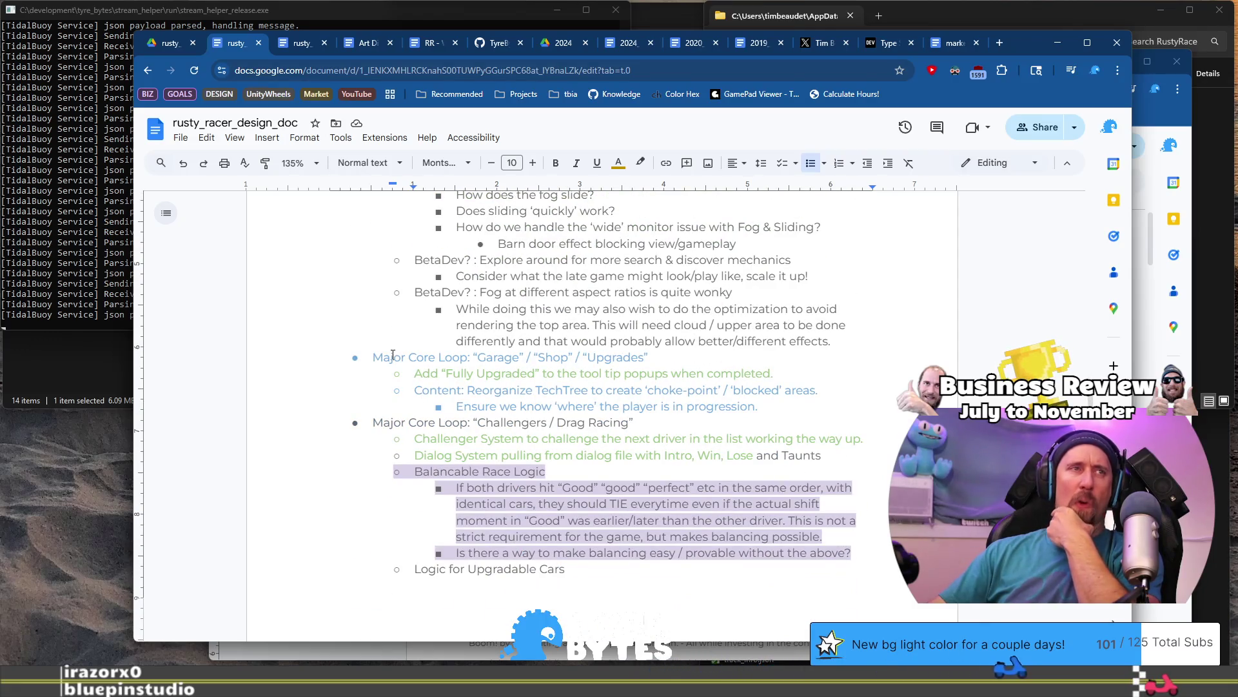
drag(383, 357, 645, 358)
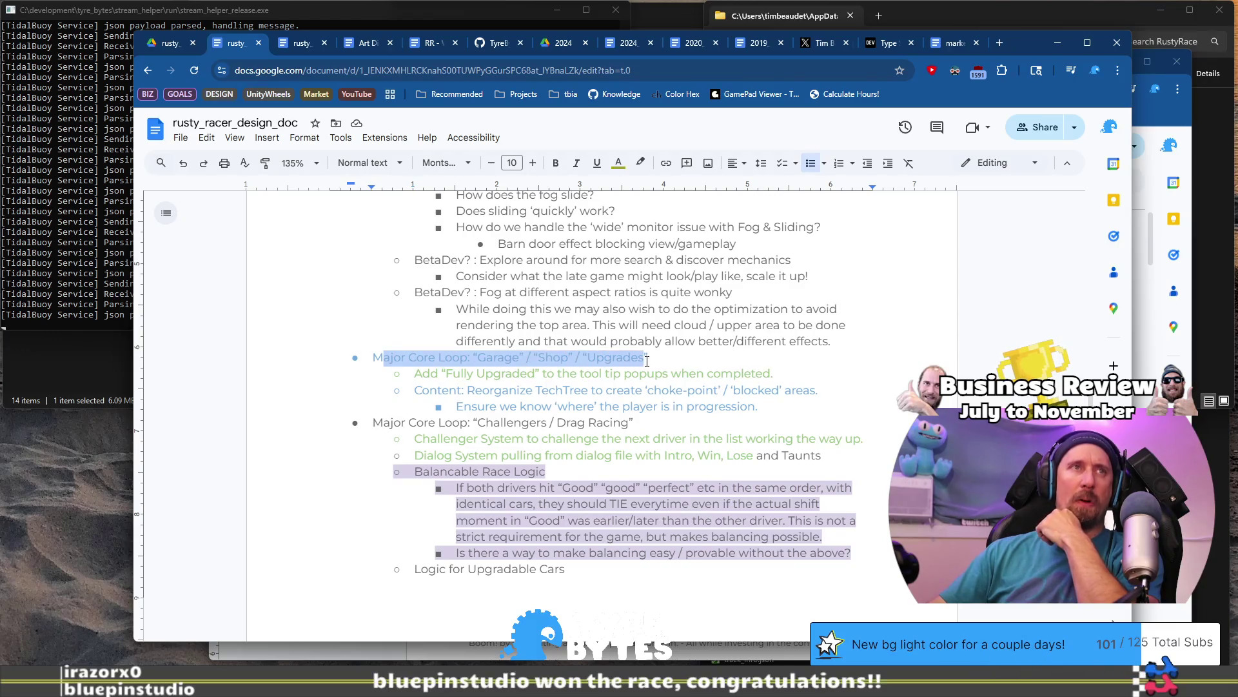
click(620, 404)
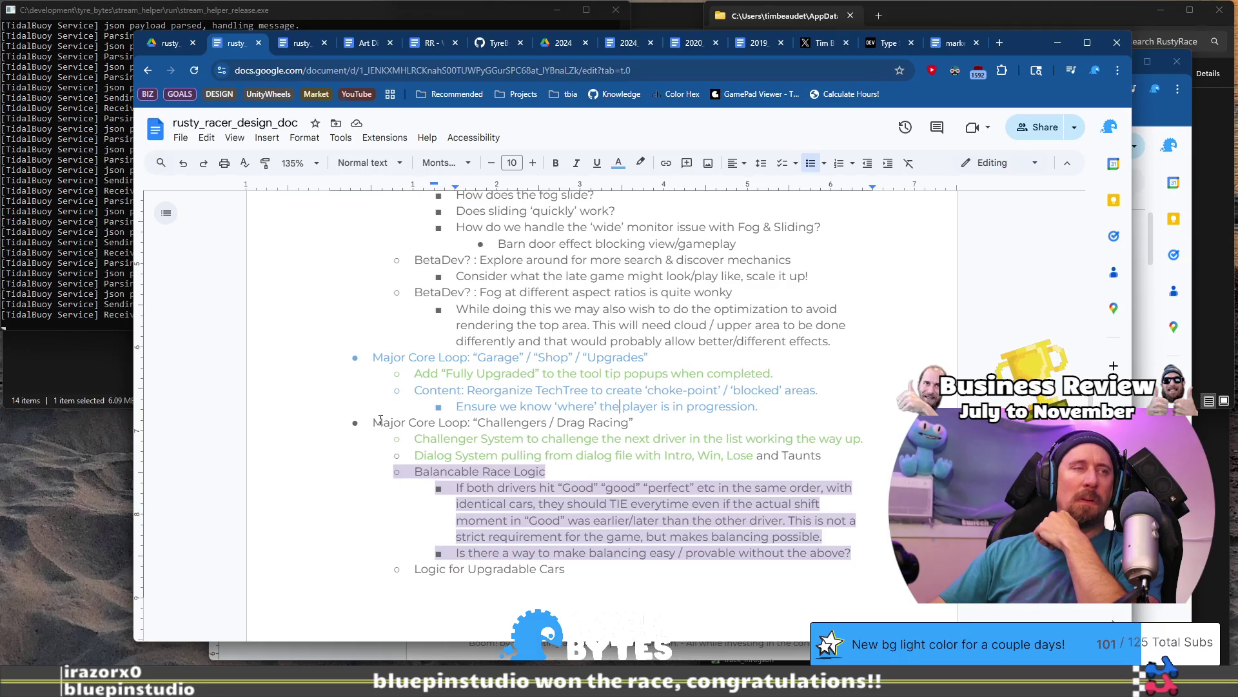
scroll(380, 419, down, 3)
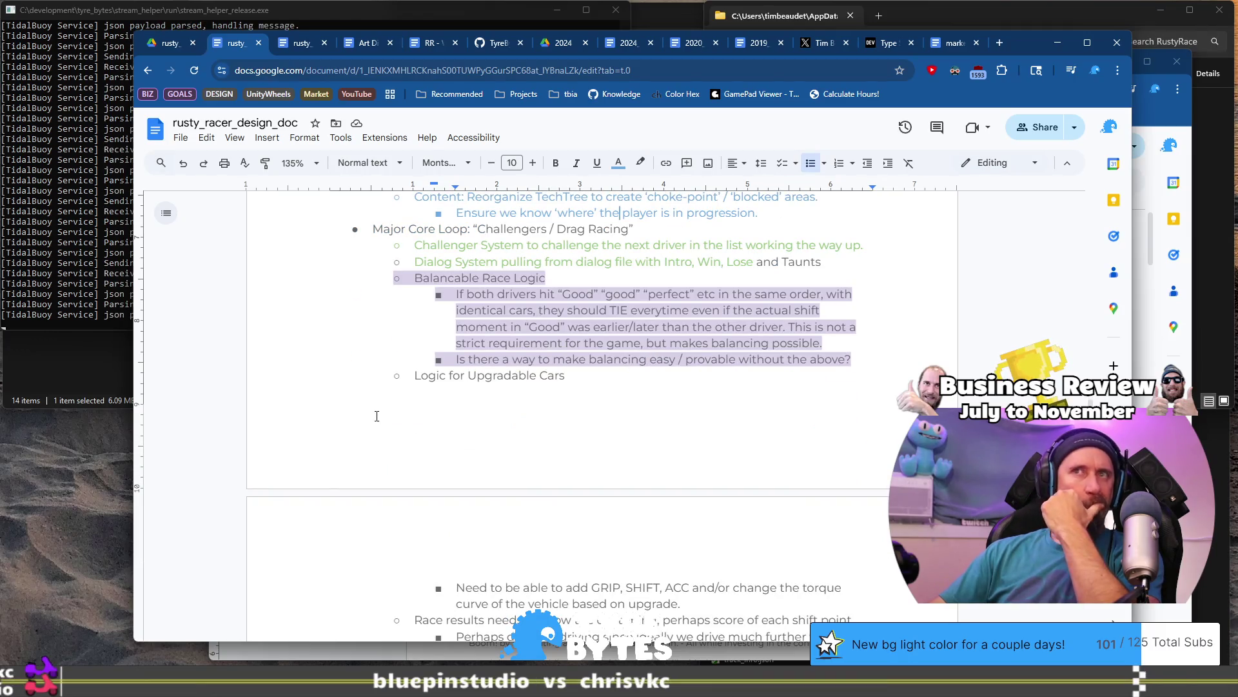
scroll(377, 416, down, 4)
drag(373, 406, 526, 410)
scroll(550, 413, down, 6)
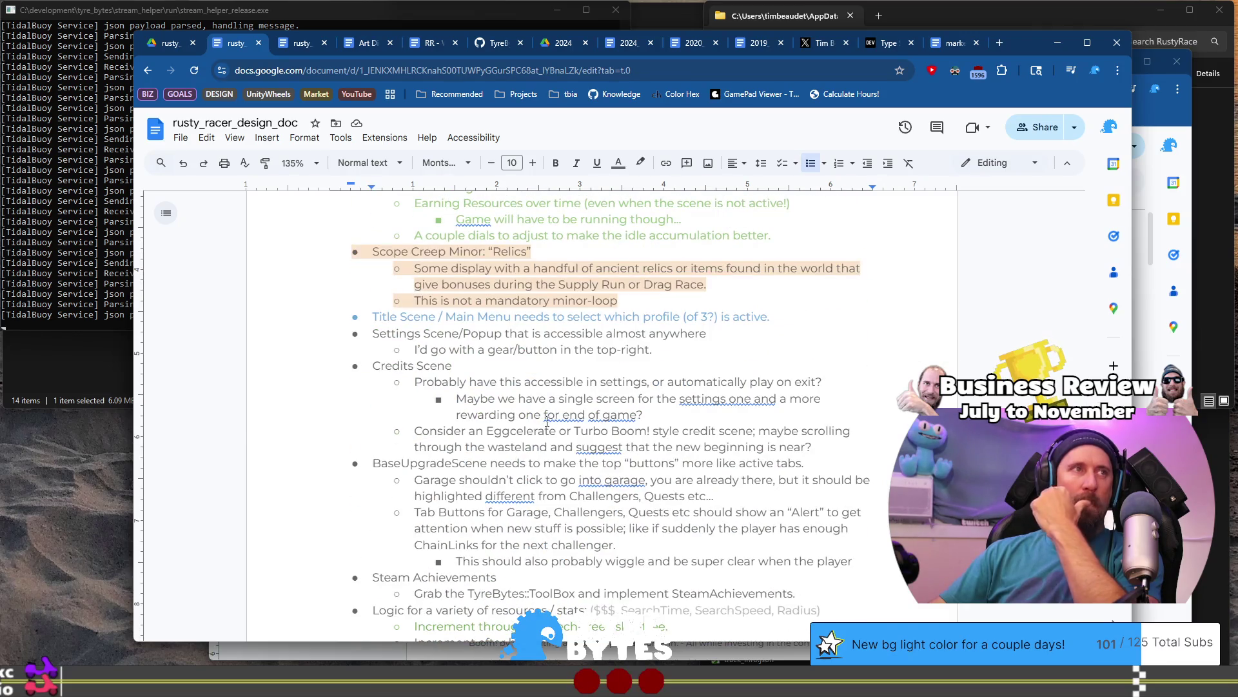
scroll(545, 426, down, 2)
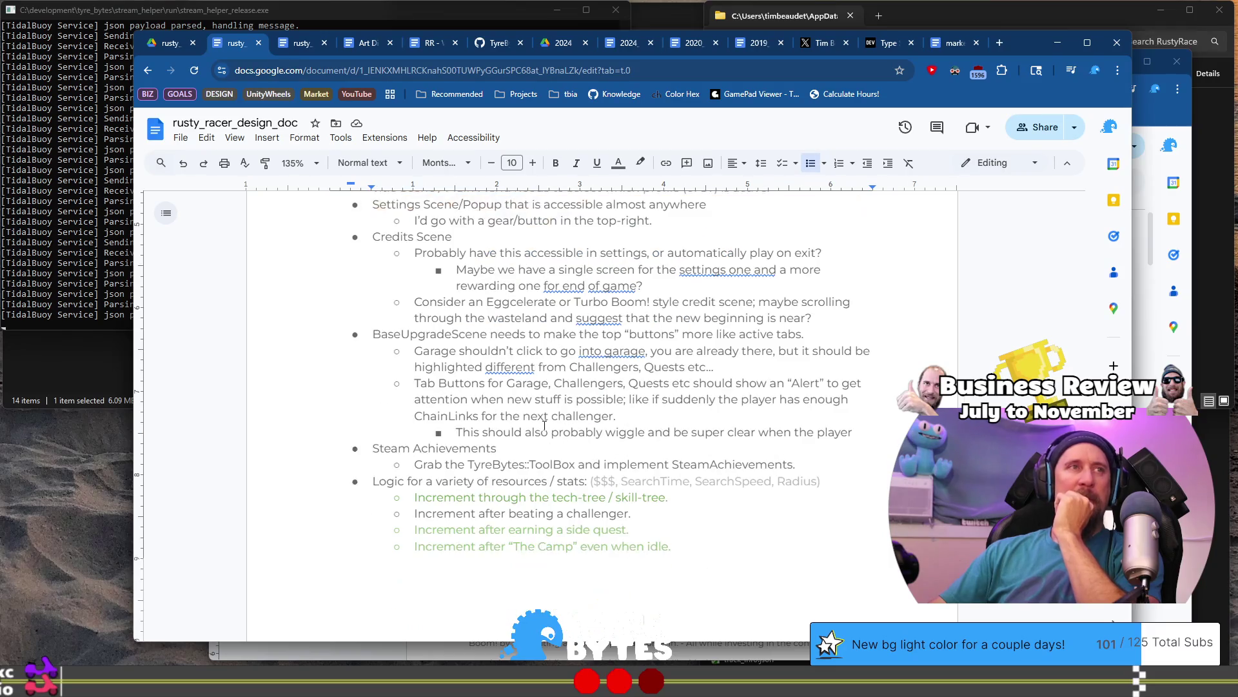
scroll(545, 426, up, 1)
scroll(545, 425, down, 2)
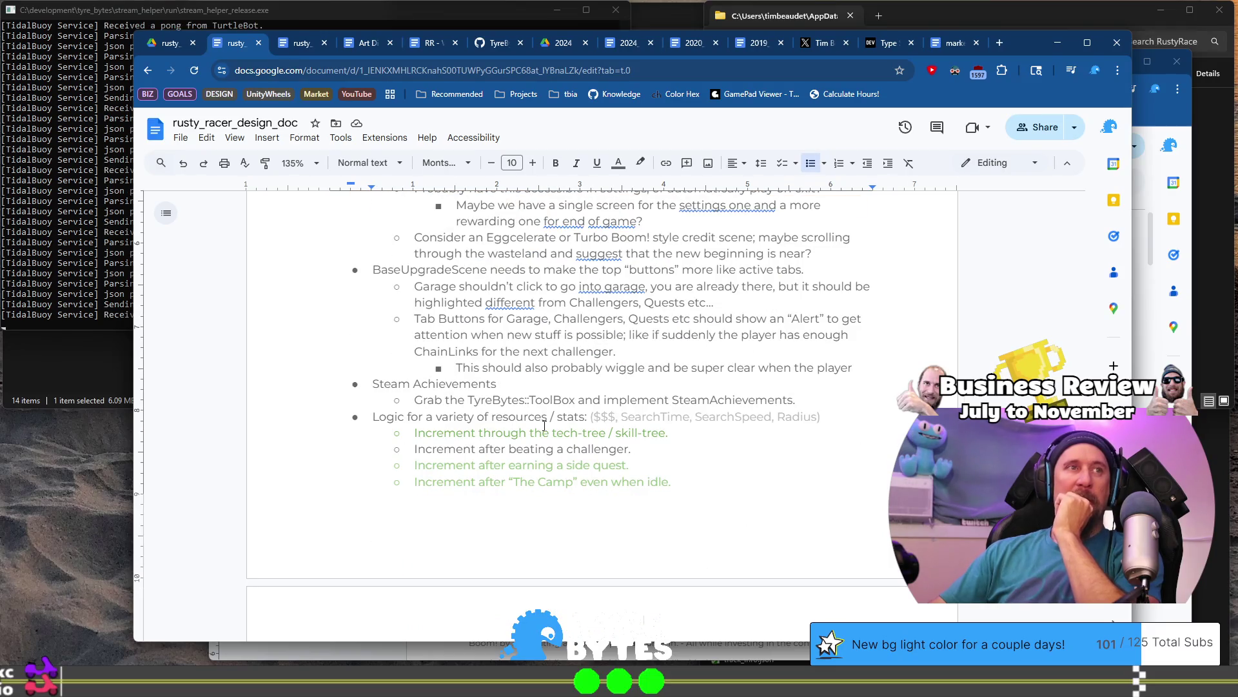
scroll(545, 426, down, 2)
scroll(544, 425, down, 5)
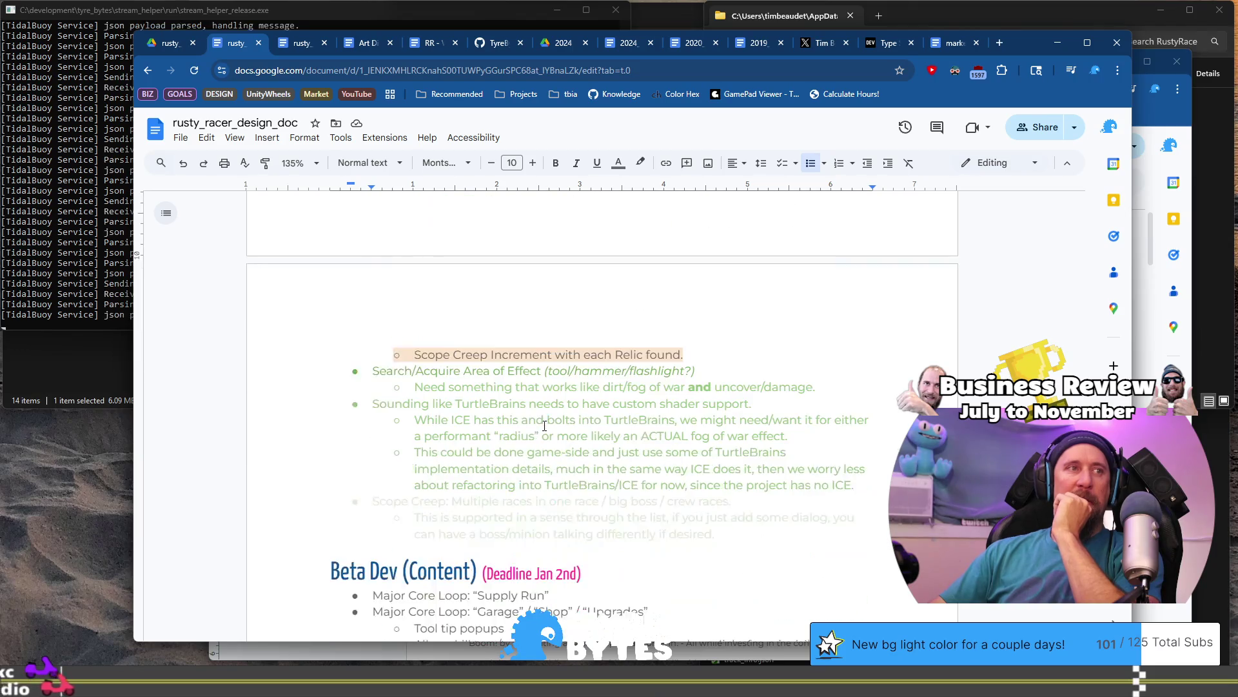
scroll(544, 426, up, 4)
scroll(544, 425, up, 6)
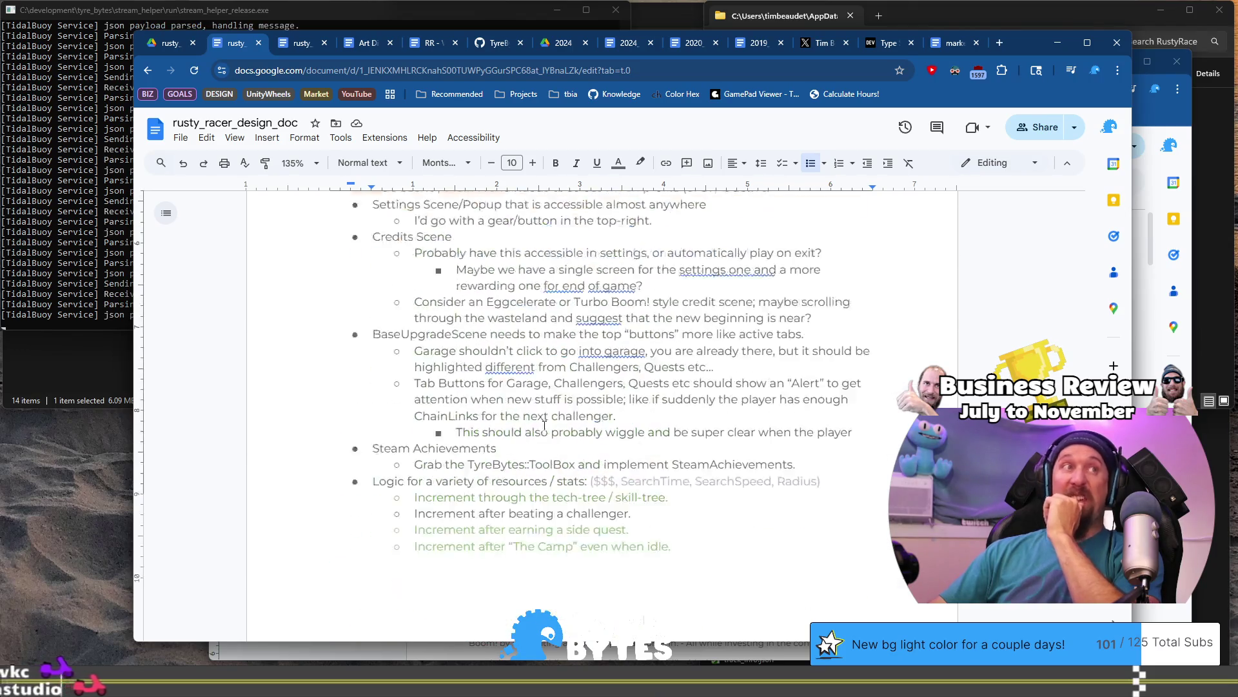
key(ctrl+super+Left)
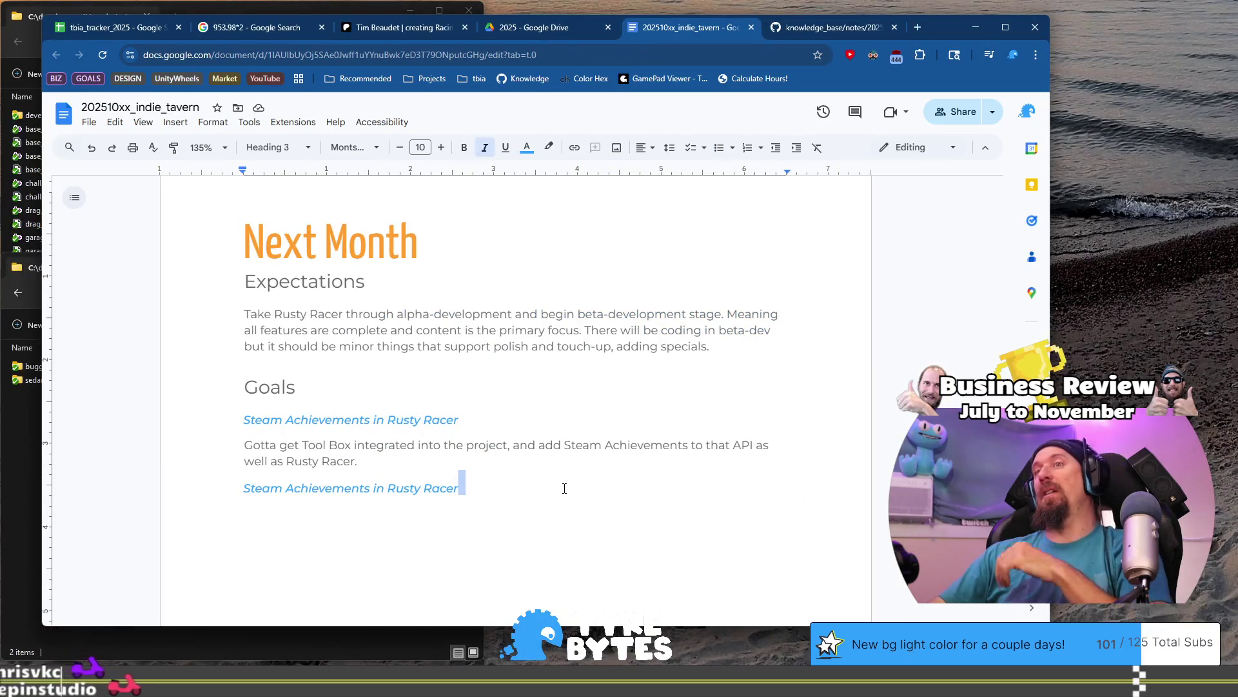
Rewrite the duplicate heading as 'Add a Second/Third Area in Rusty Racer' and start a line below.
key(Home)
key(ctrl+shift+Right)
key(ctrl+shift+Right)
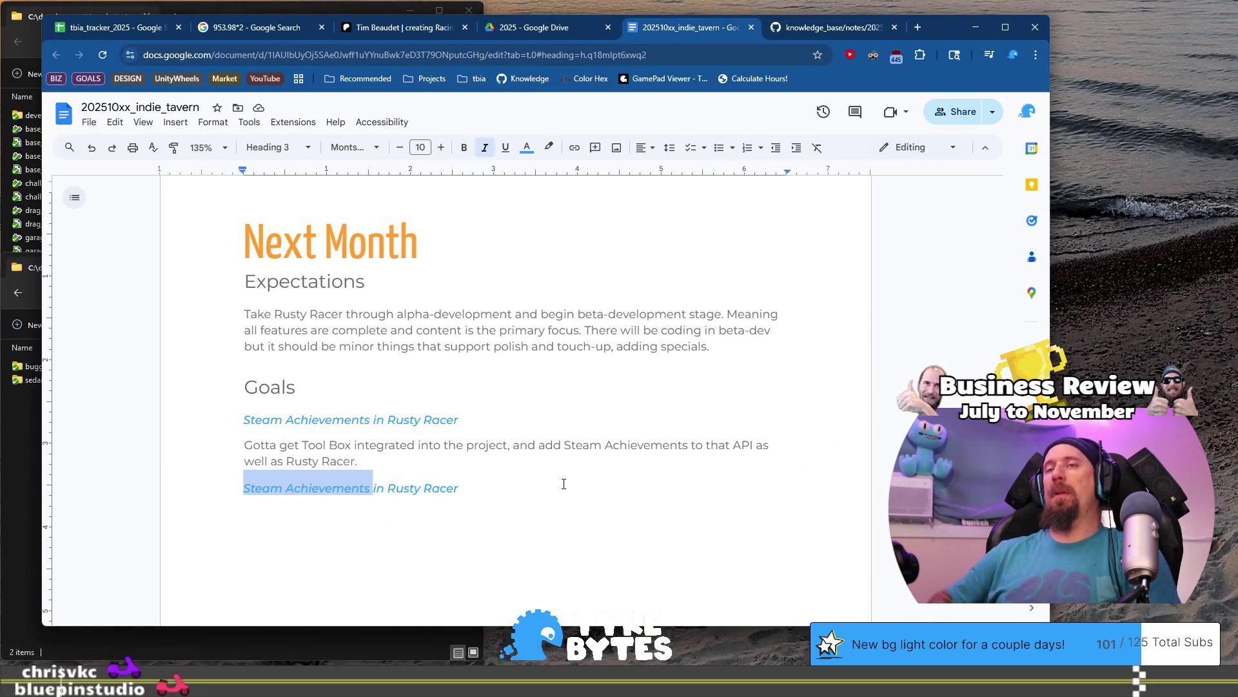
text(At leas)
text(t to the)
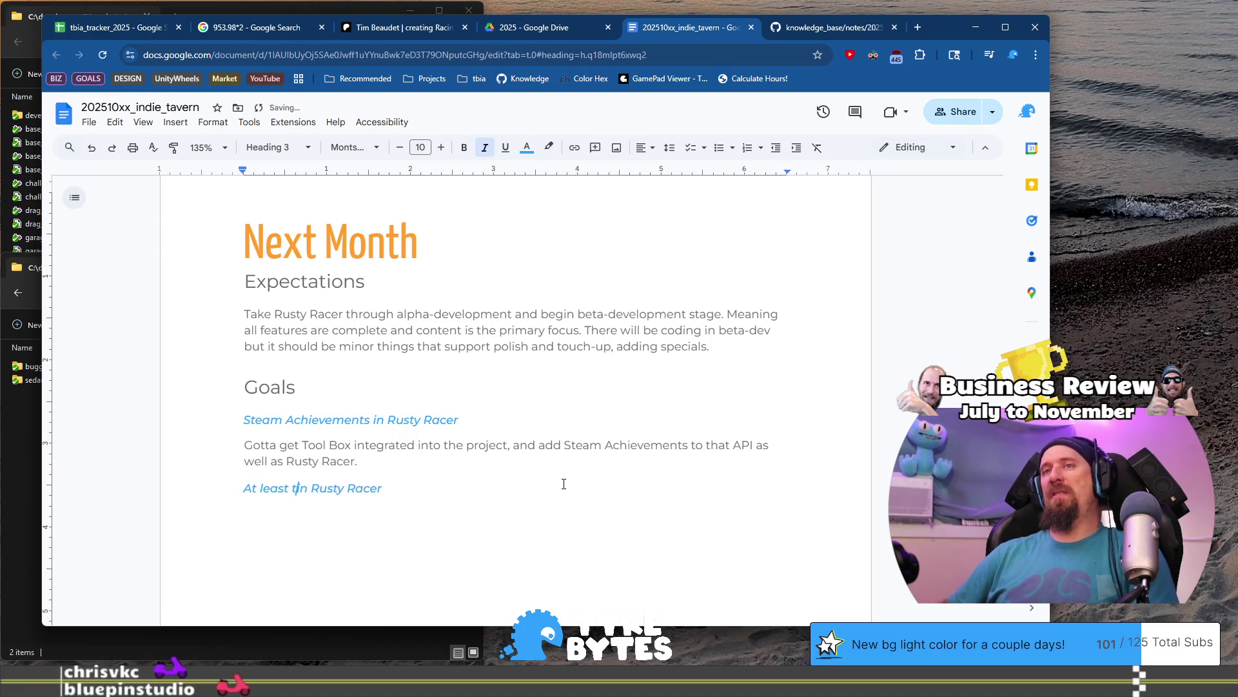
text( second or )
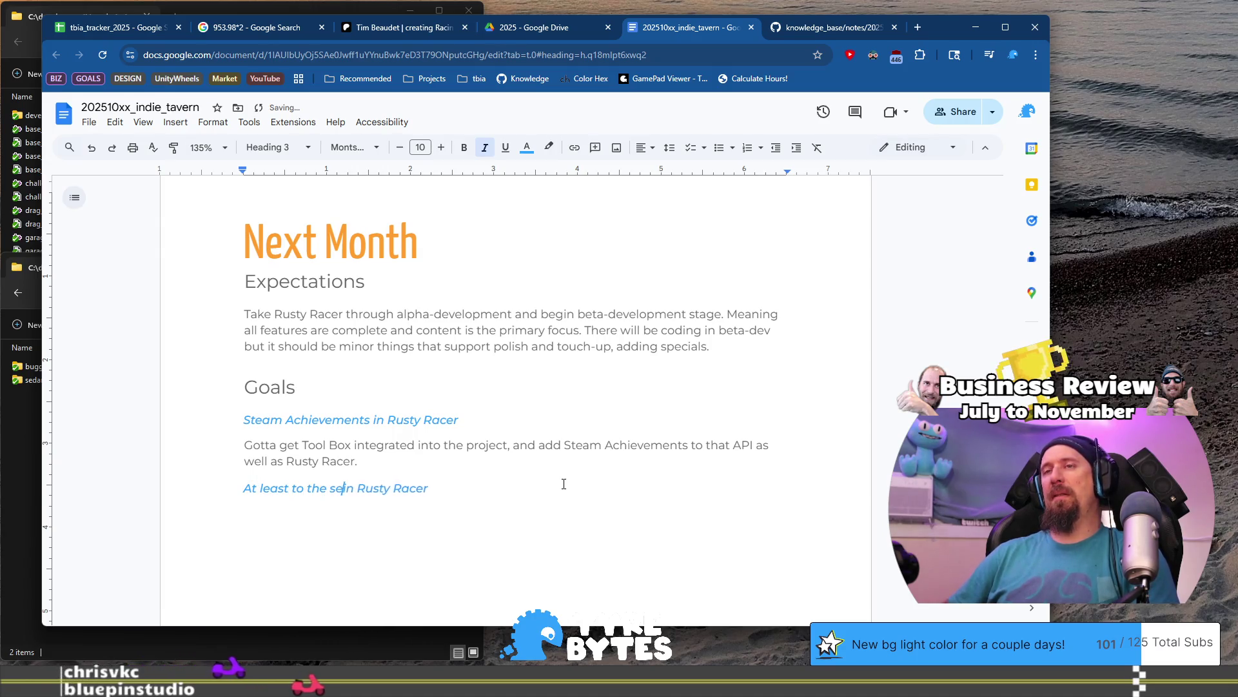
text(thr)
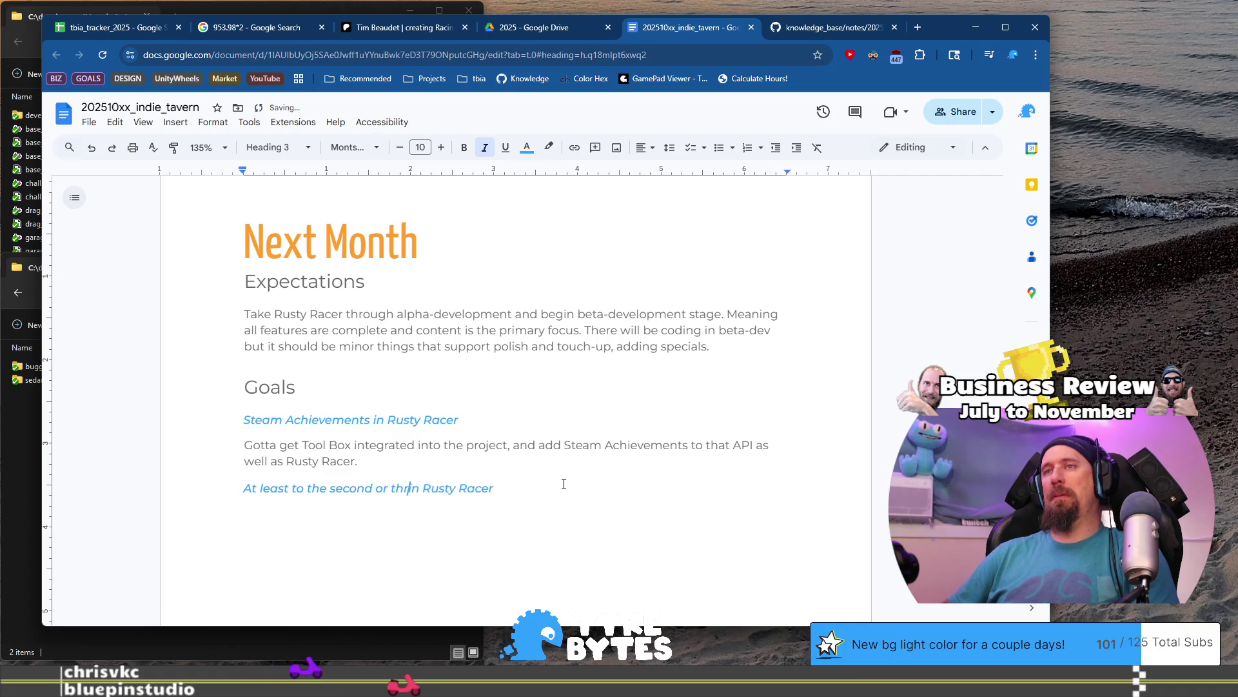
text(ird )
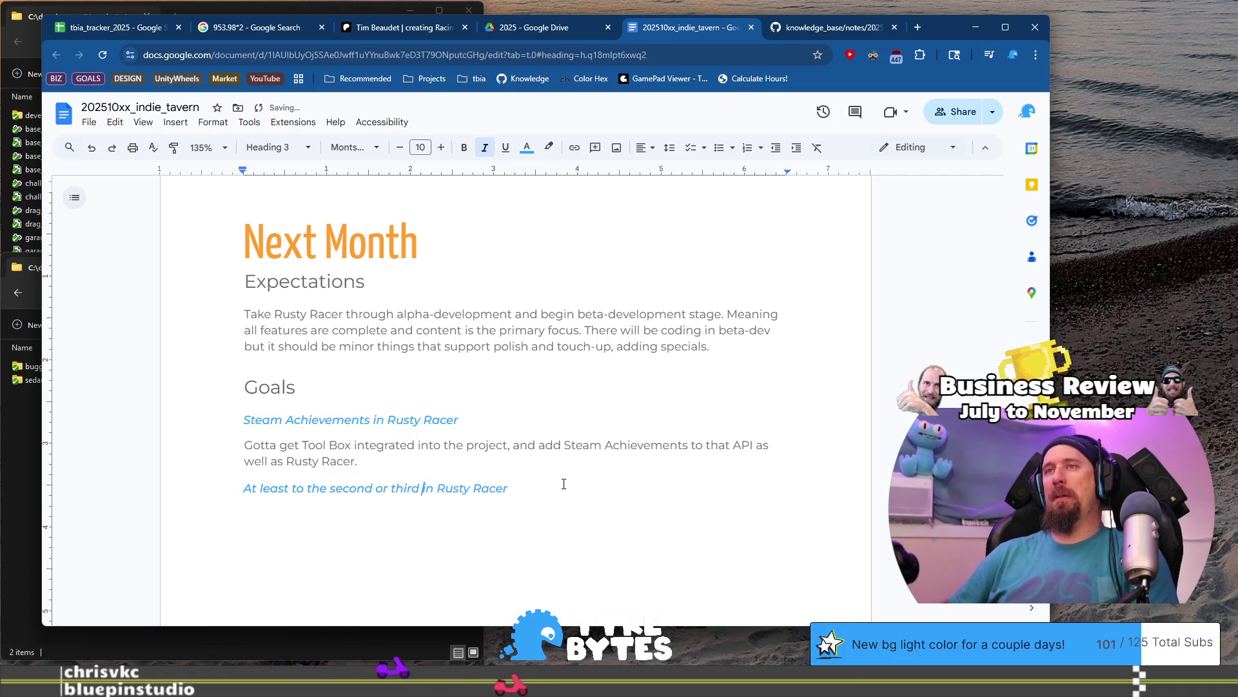
text(Area)
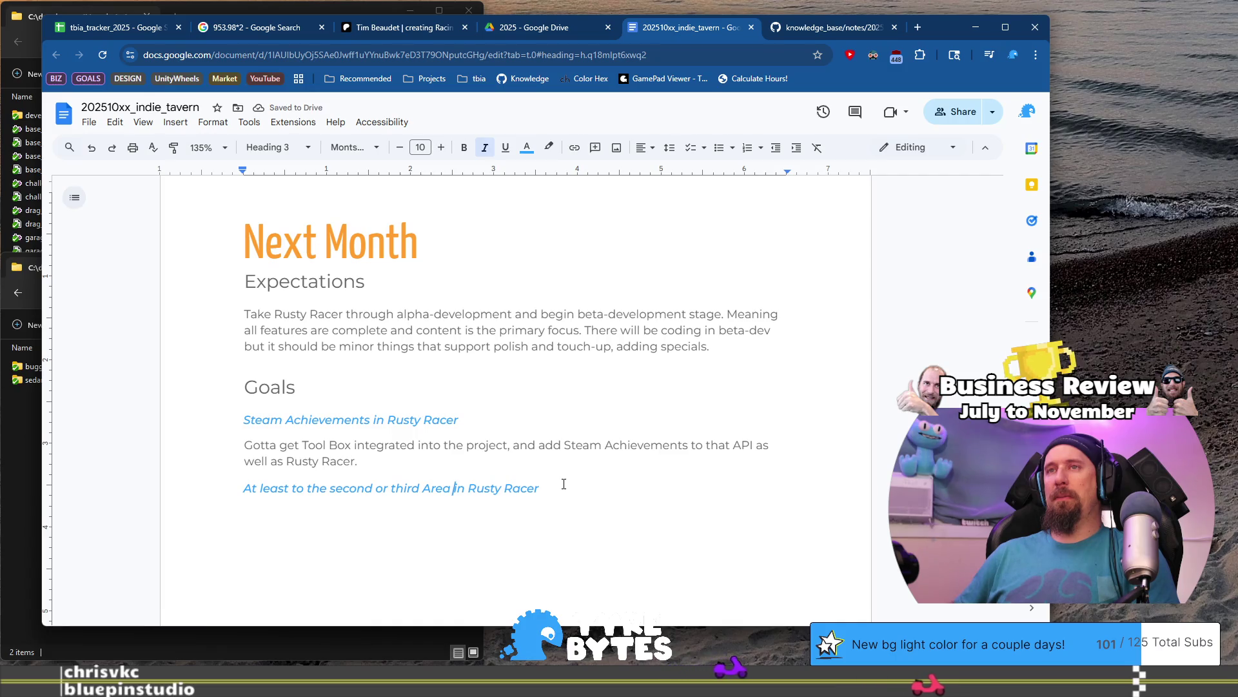
key(shift+Home)
key(BackSpace)
text(Second)
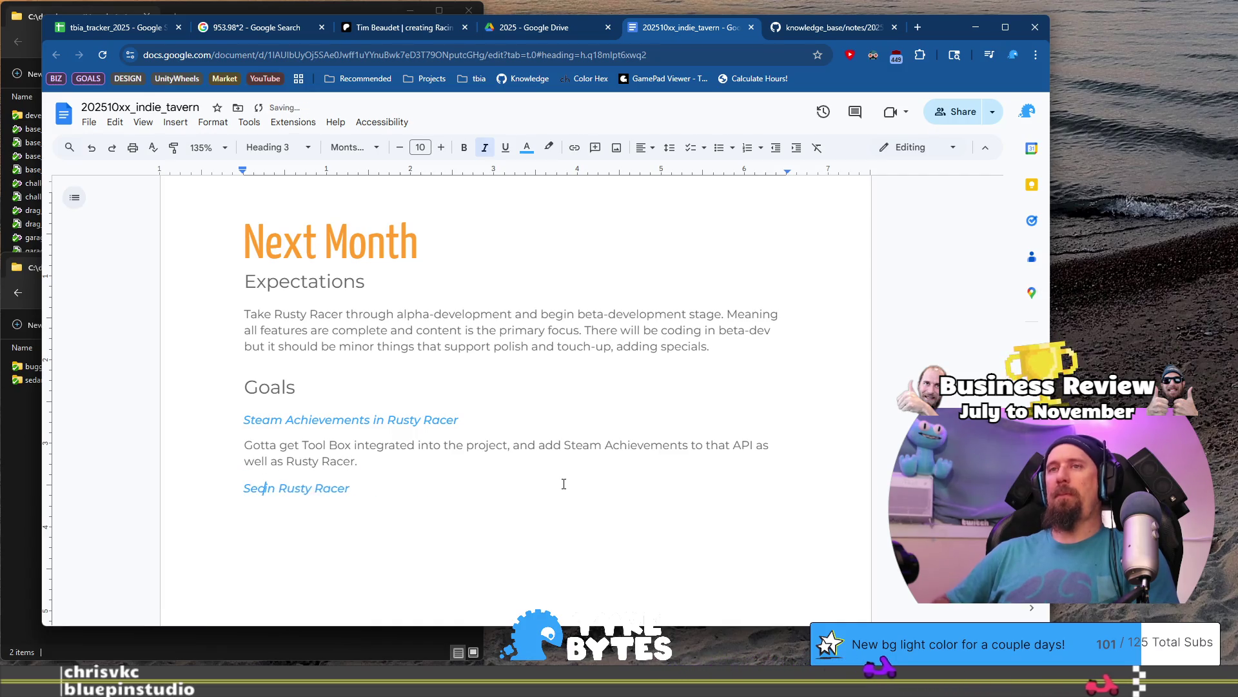
key(Home)
text(Add a Second)
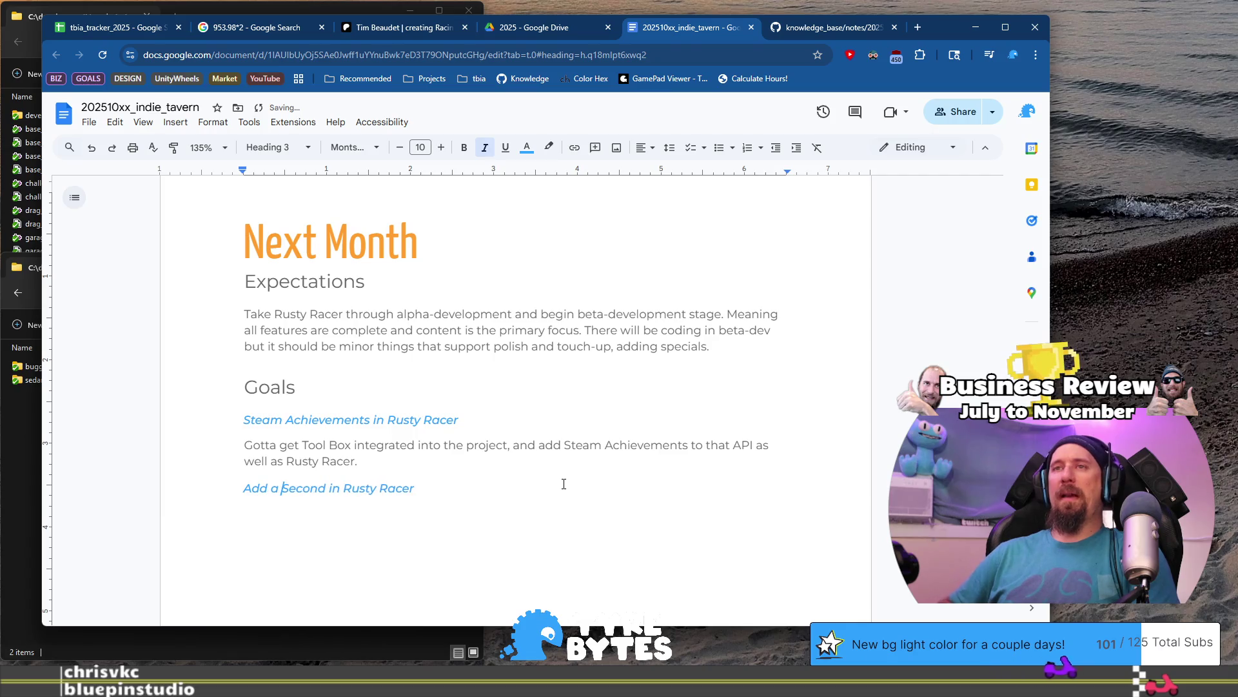
text(/Third Area)
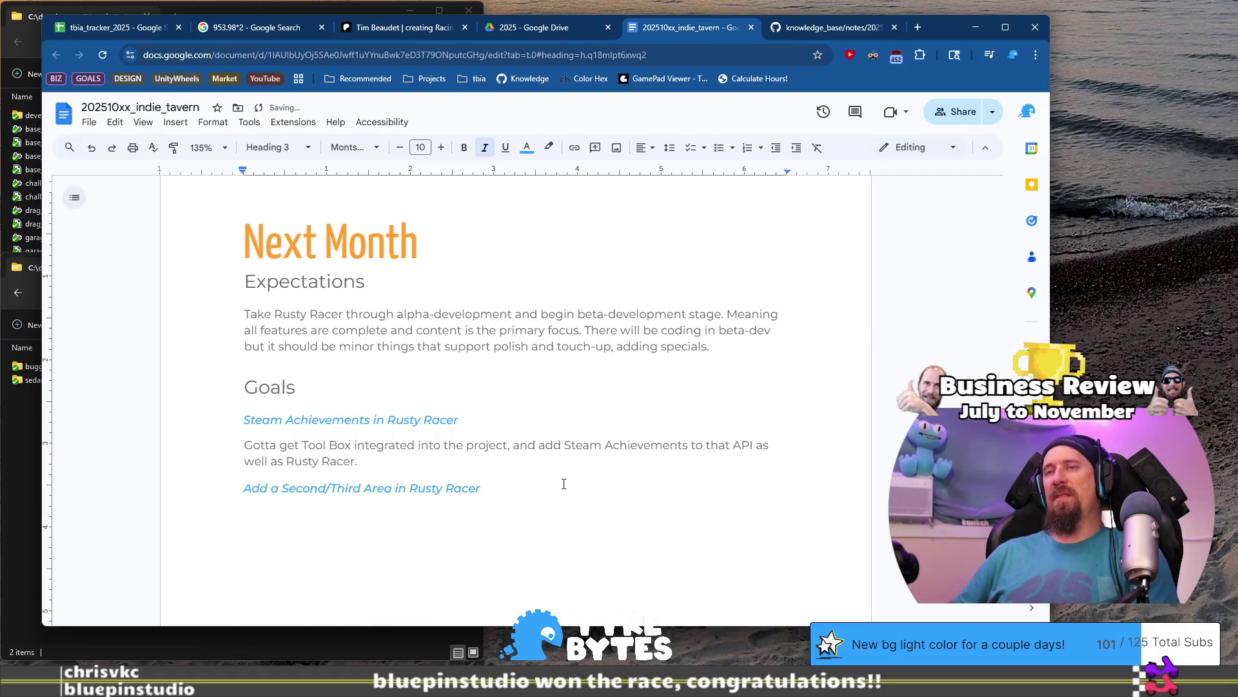
key(End)
key(Return)
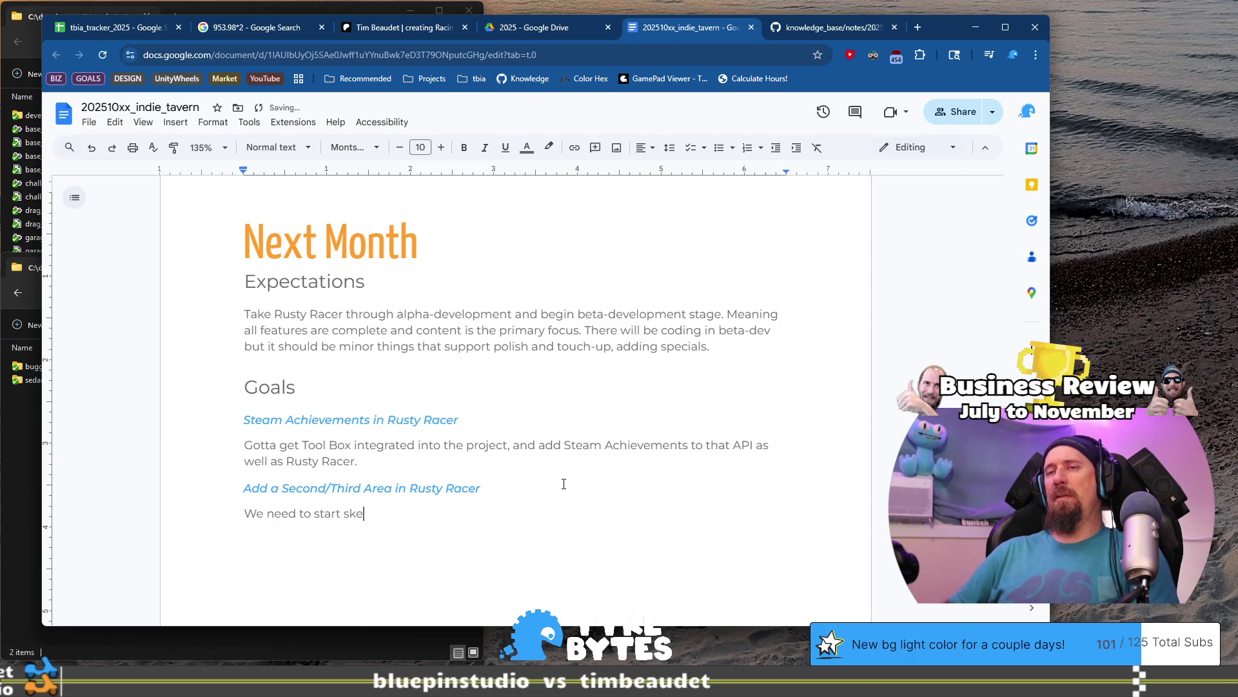
Describe progression from the first area (rust point) via upgrades needed to beat Spitfire Jax.
text(wah)
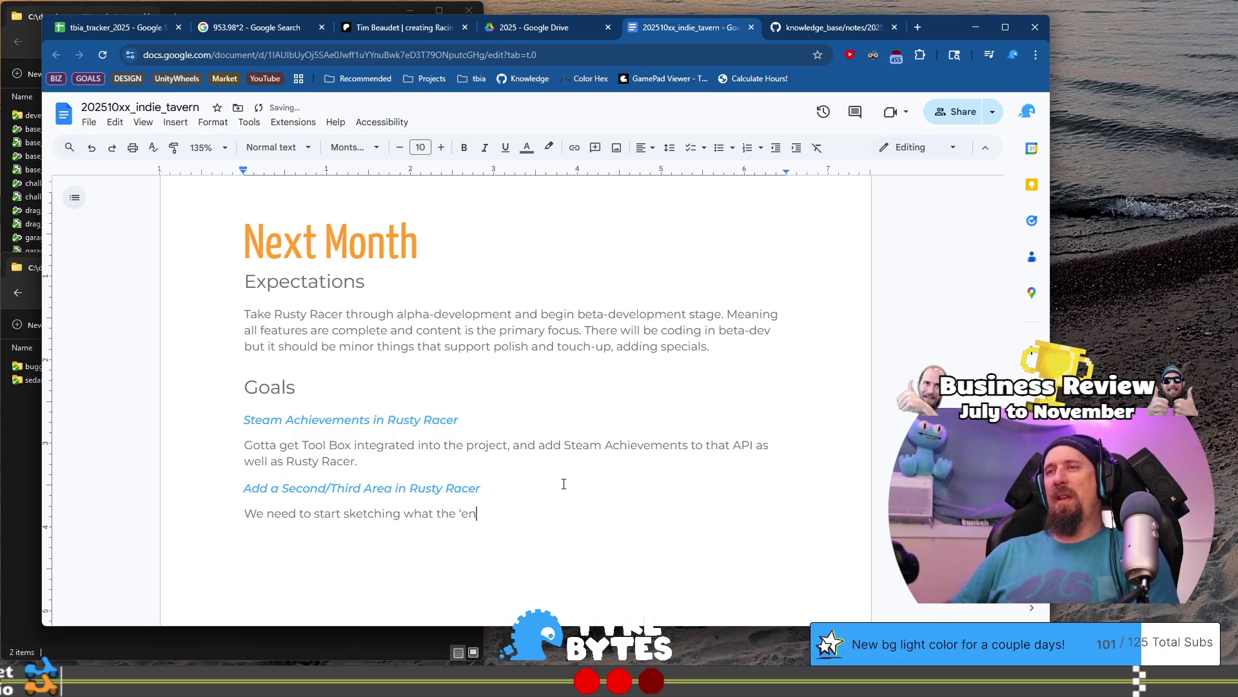
text(e')
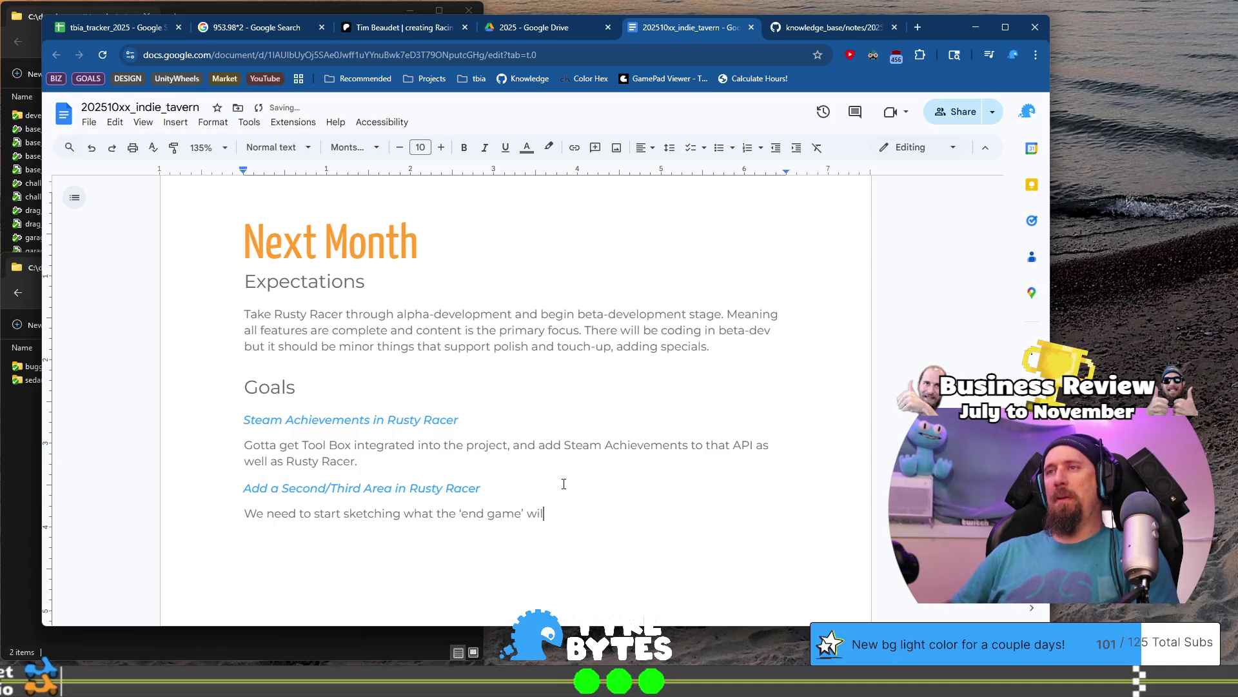
text(l b)
text(ntially look li)
text(ke as wel)
text(l)
key(ctrl+Left)
key(ctrl+Left)
text(for progression)
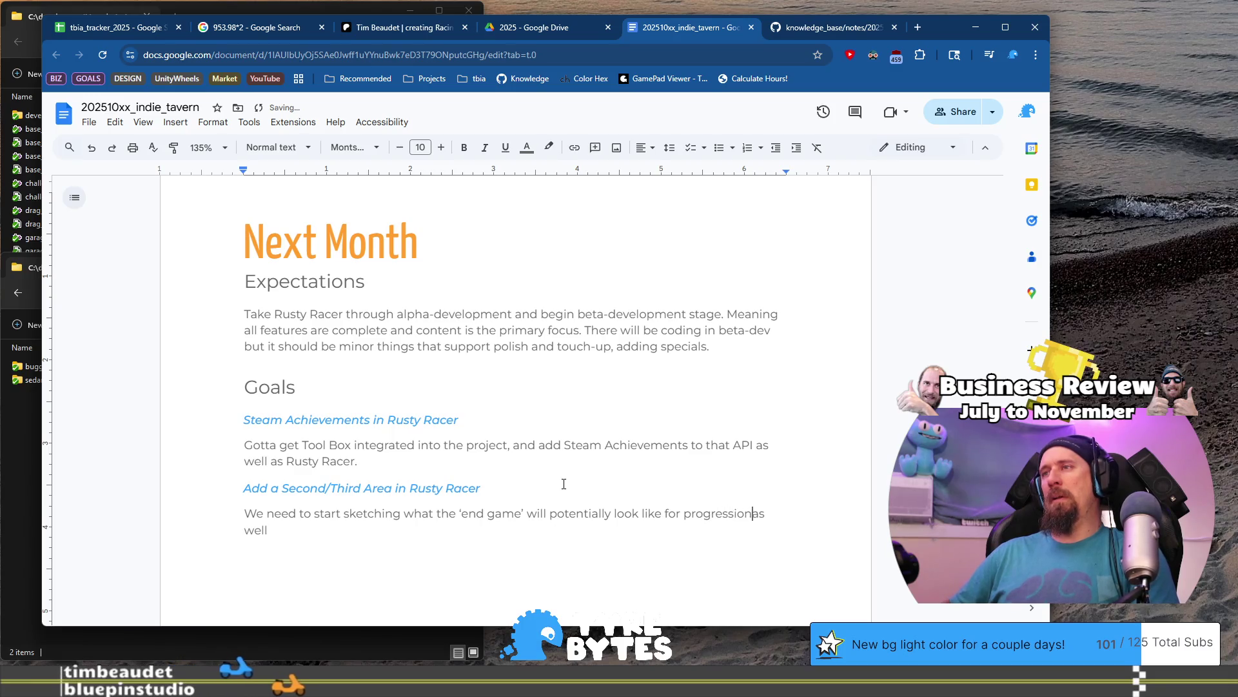
key(End)
text(move from the )
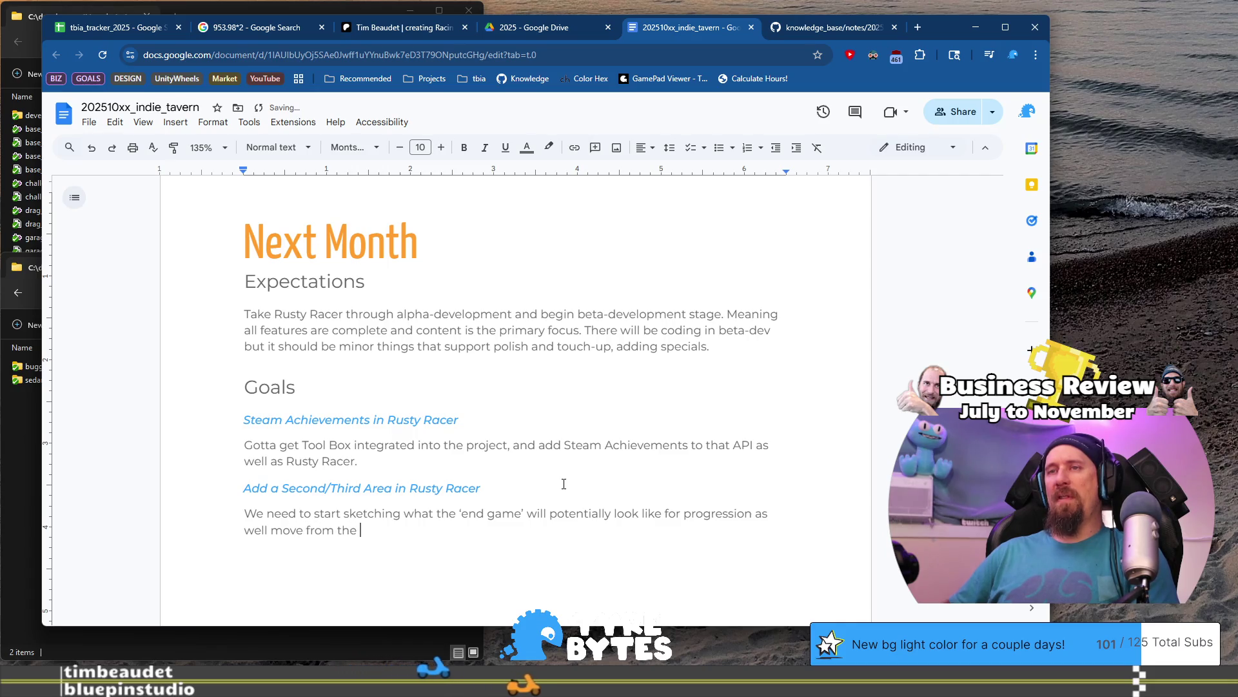
text(first area (f)
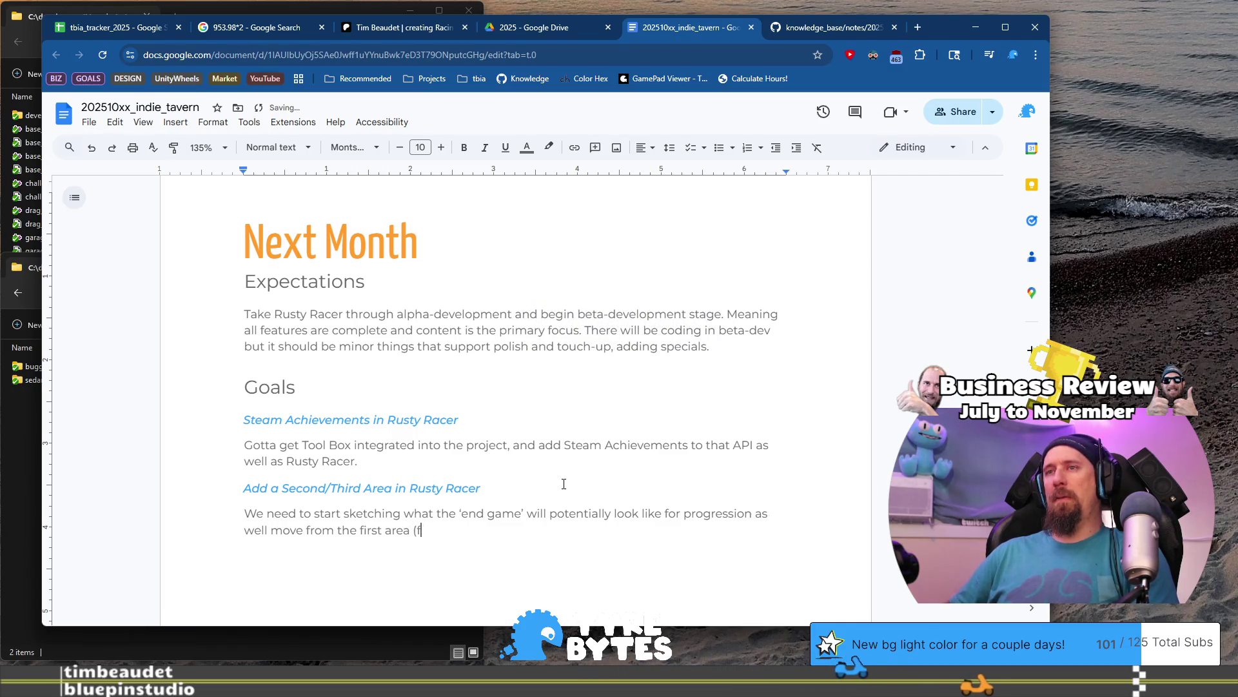
key(BackSpace)
text(rust point) to )
text(next after a set of drag)
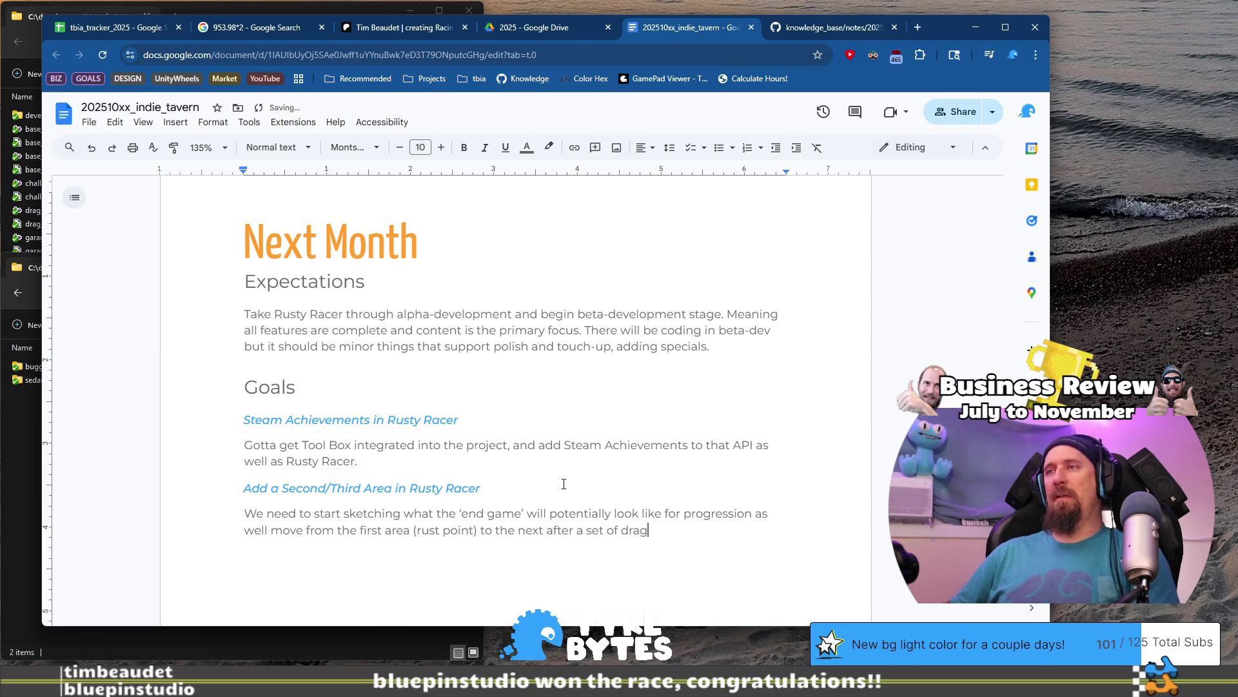
text( races requiring)
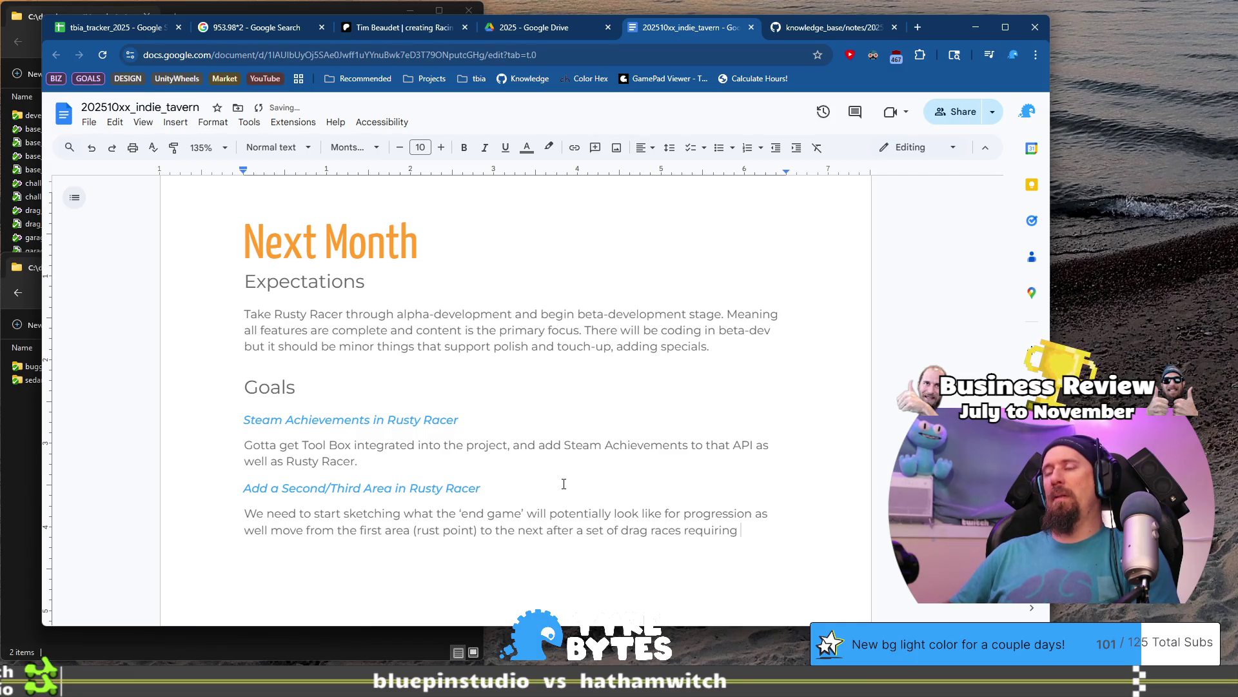
text(upgrades to beat s)
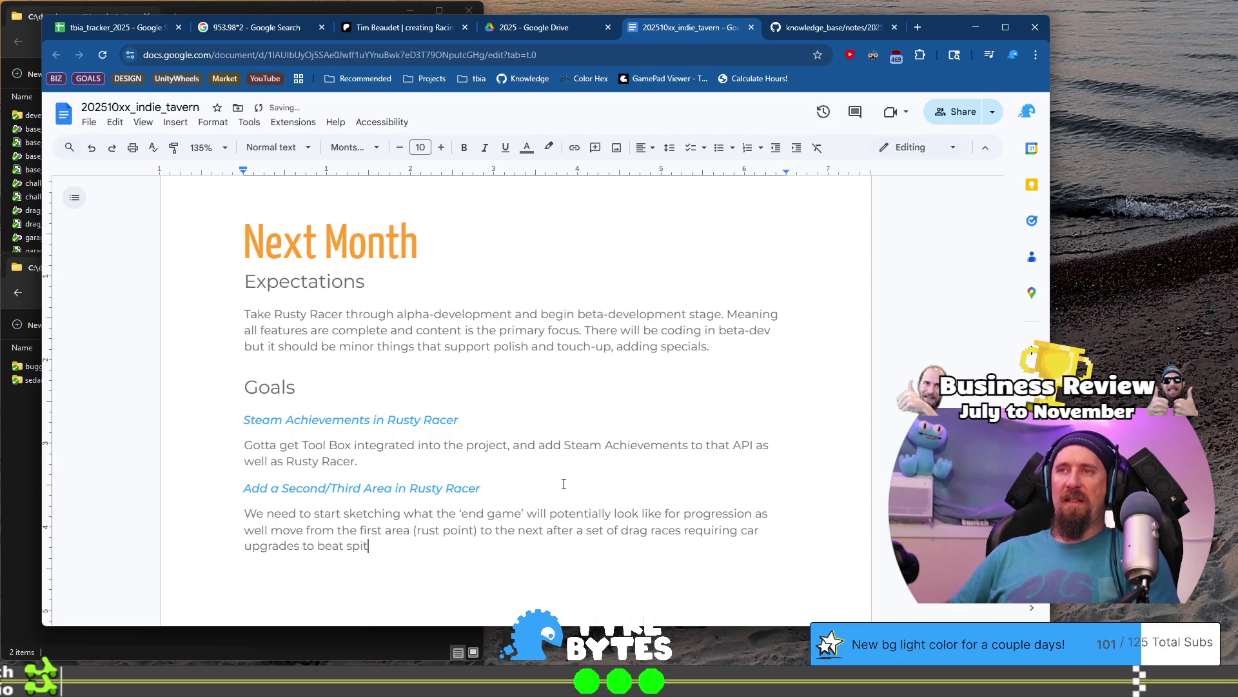
text(pit)
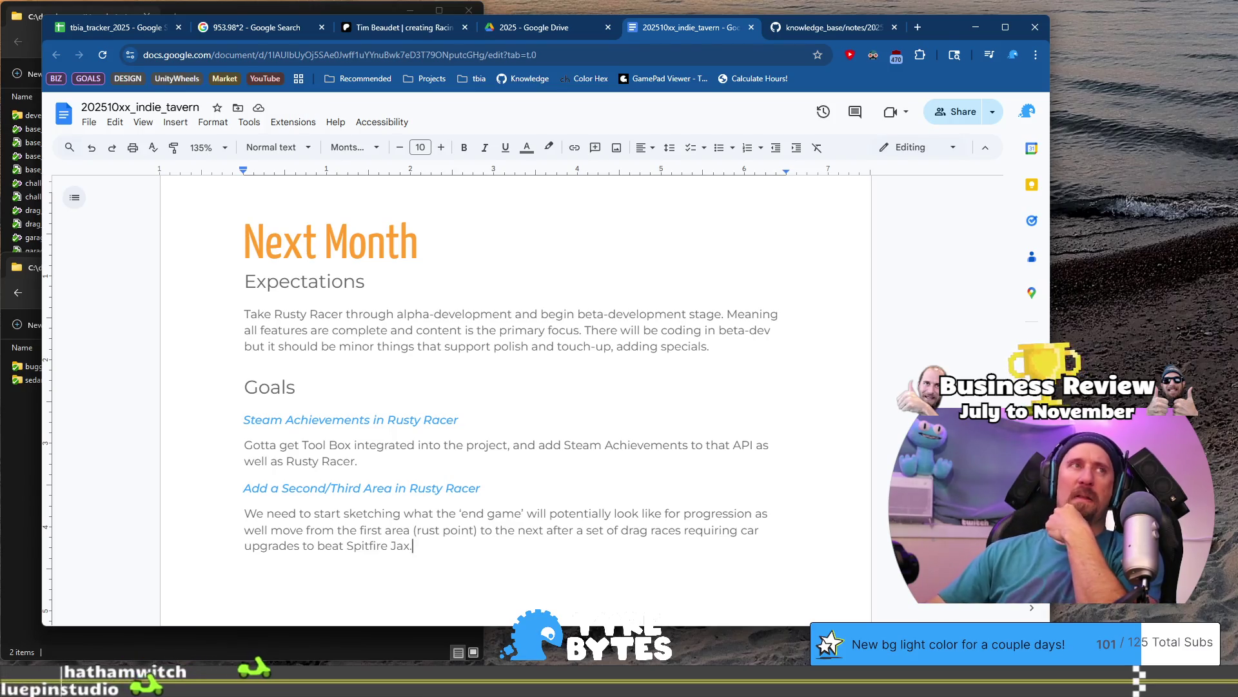
key(ctrl+super+Left)
scroll(690, 402, up, 2)
Scroll the Rusty Racer design doc to its Beta Dev (Content) section.
scroll(690, 402, up, 15)
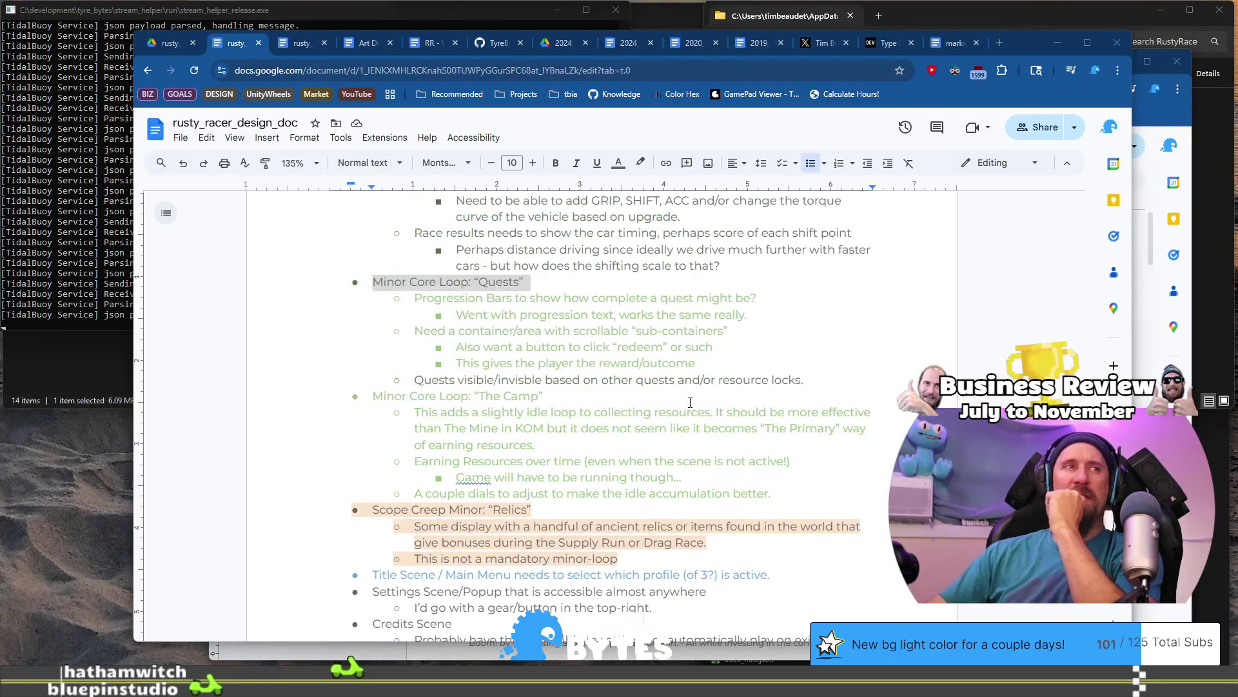
scroll(690, 402, up, 8)
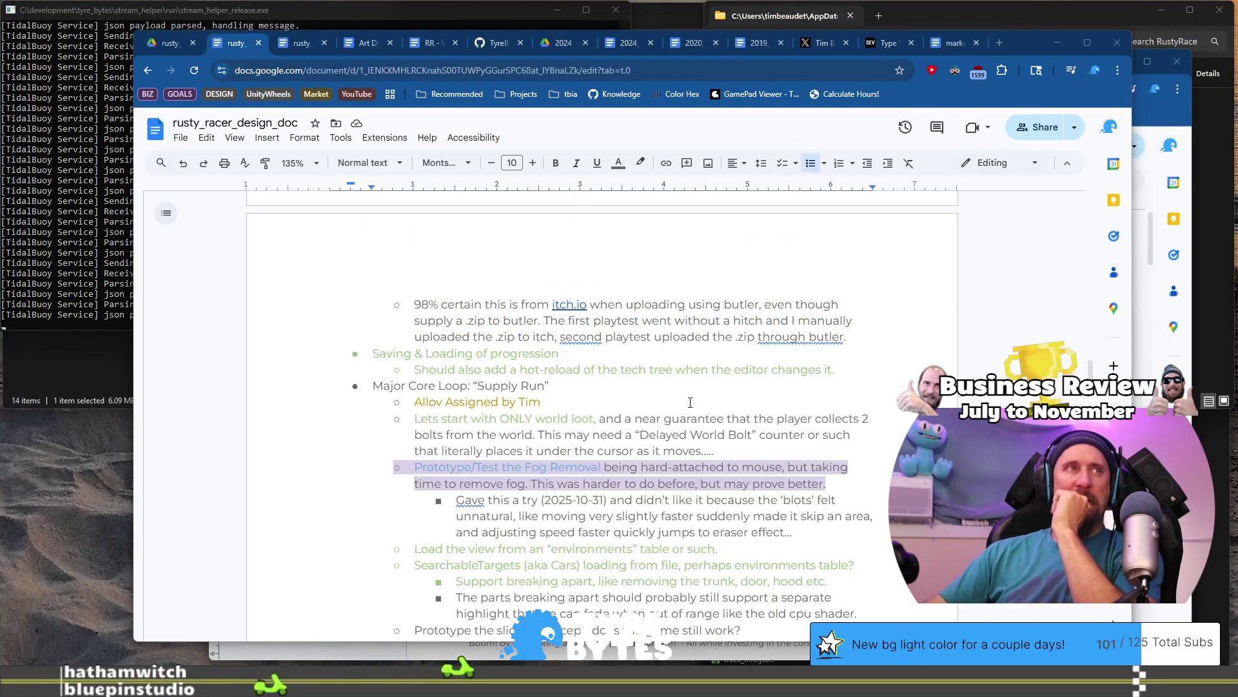
scroll(690, 402, up, 5)
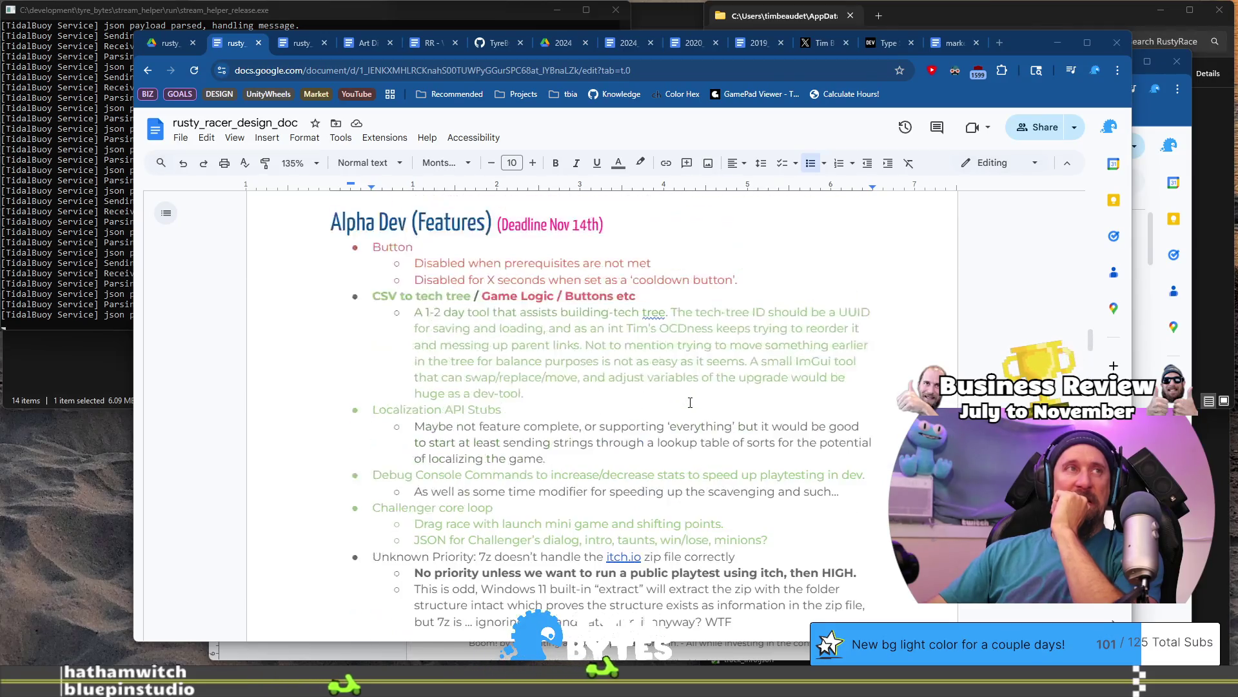
scroll(690, 402, down, 8)
scroll(690, 402, down, 15)
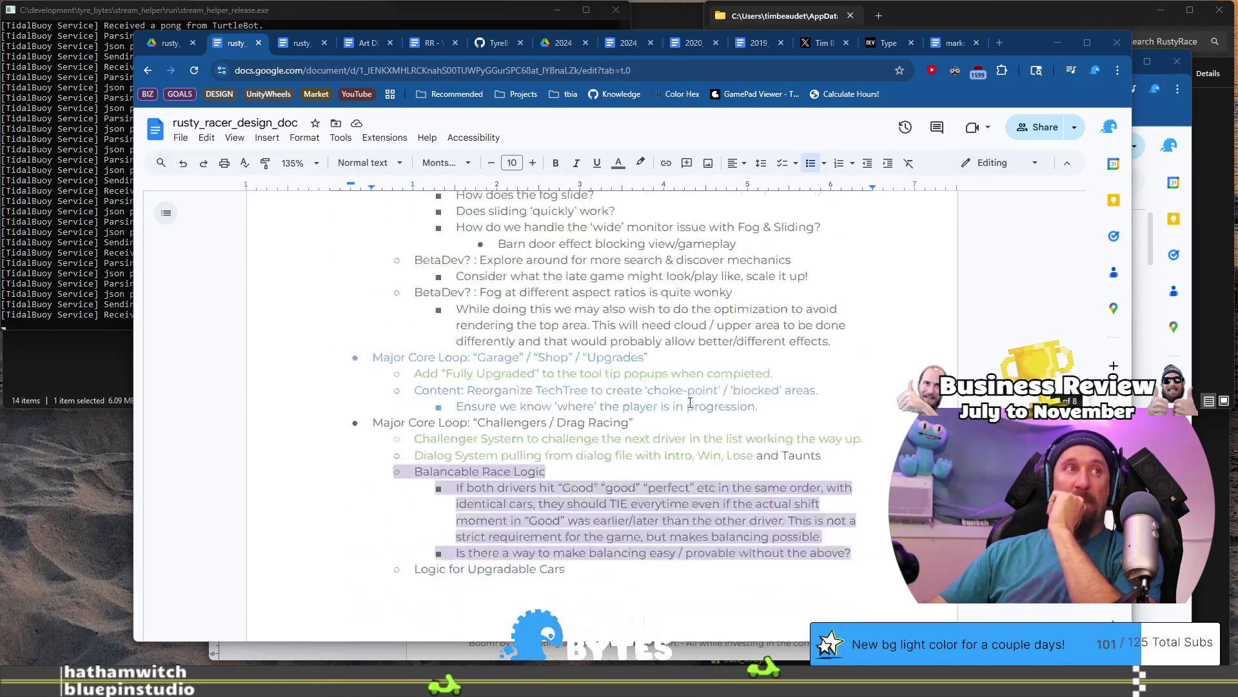
scroll(695, 425, down, 15)
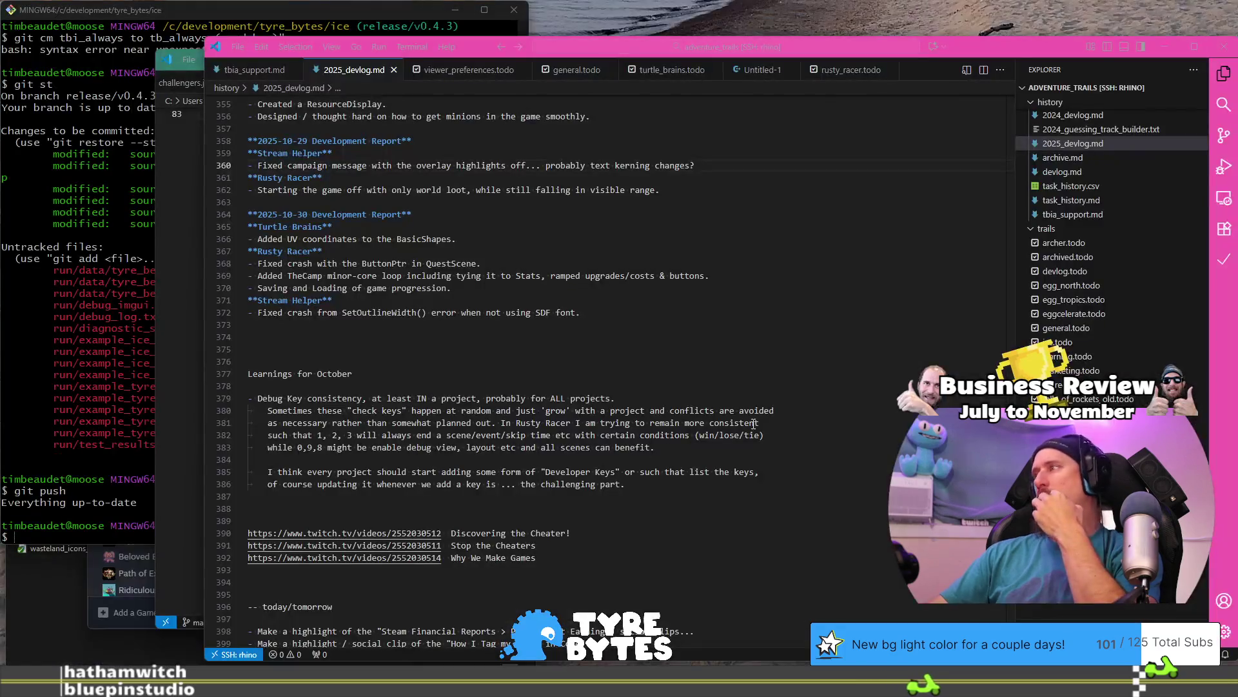
click(754, 423)
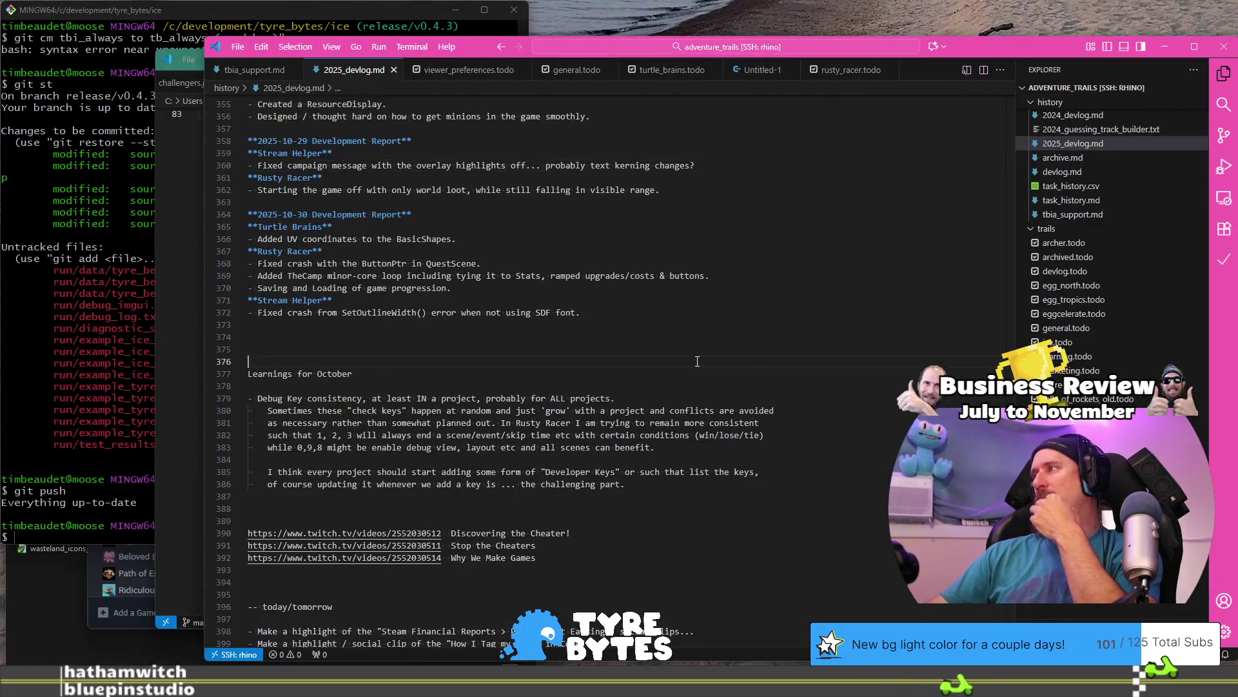
Open rusty_racer.todo in VS Code and look through its November 14th tasks.
scroll(723, 387, down, 9)
scroll(698, 361, down, 4)
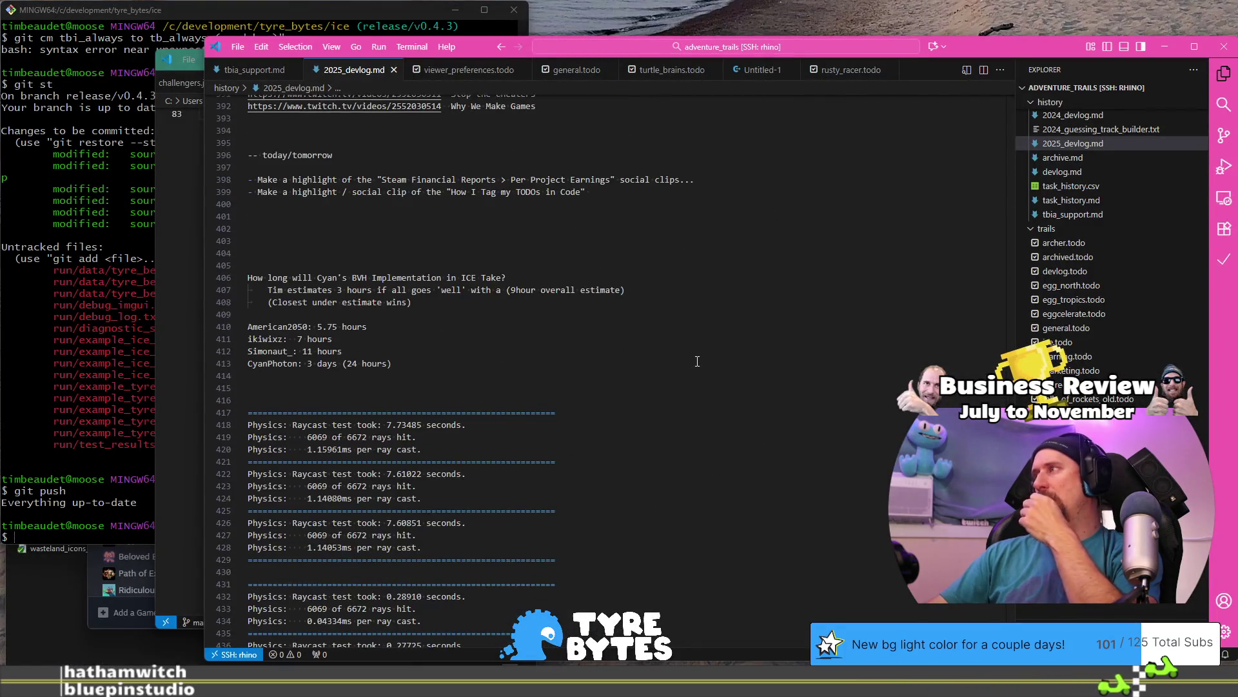
click(850, 70)
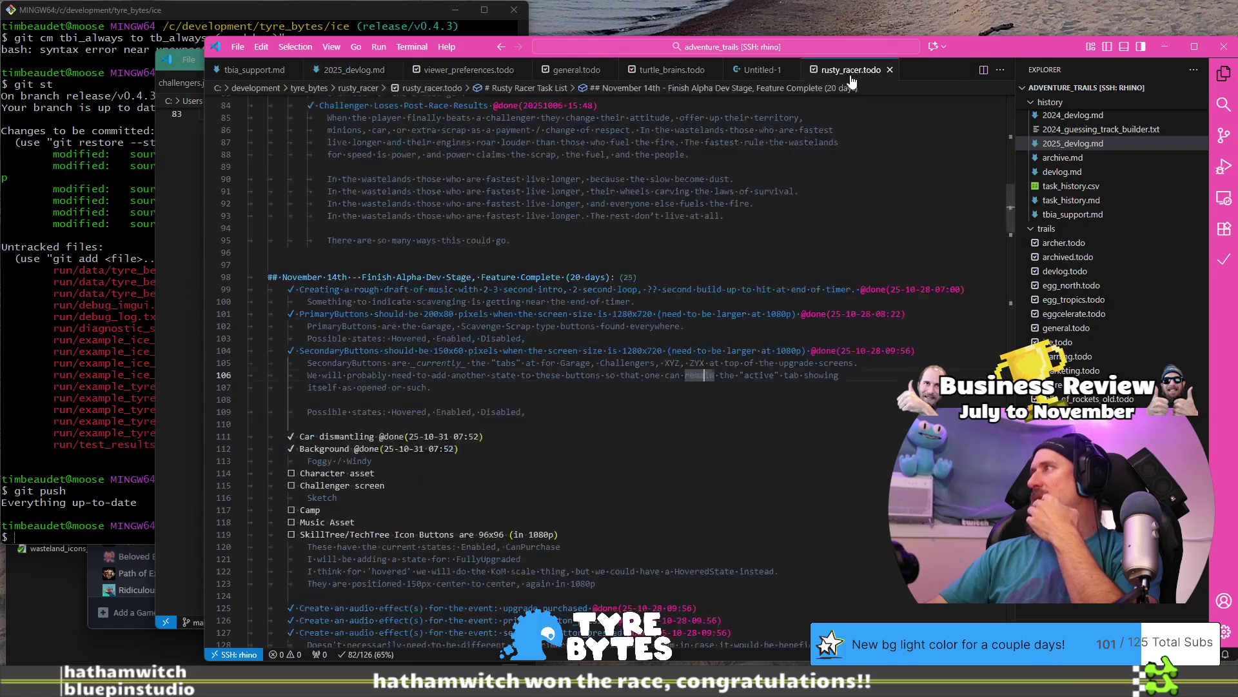
scroll(517, 406, down, 5)
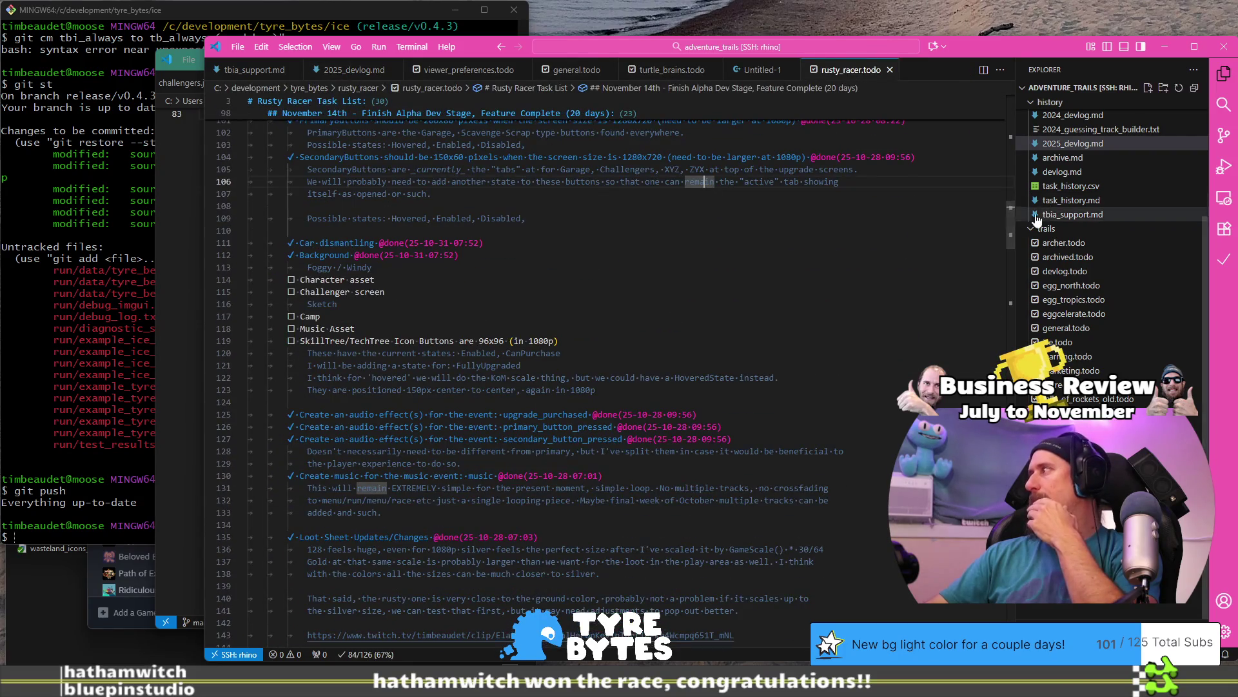
click(1010, 451)
mouse_move(1010, 452)
mouse_down()
mouse_move(938, 328)
mouse_move(962, 81)
mouse_move(969, 400)
mouse_move(968, 241)
mouse_up()
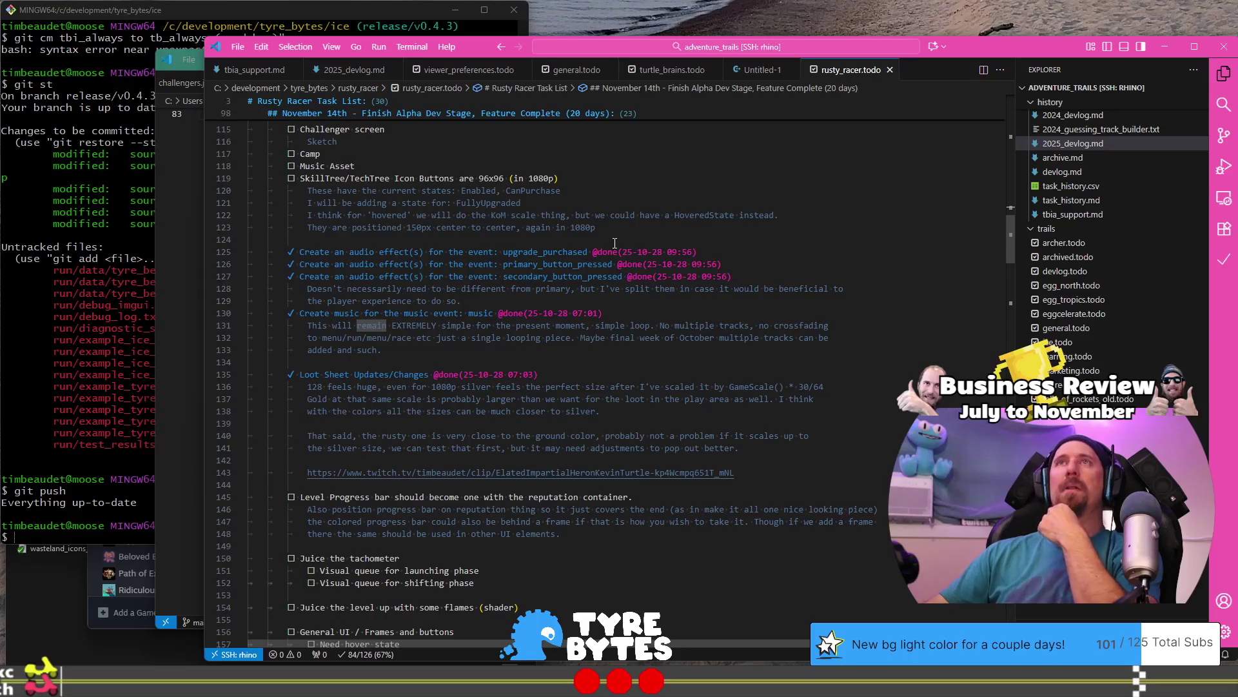
key(alt+Tab)
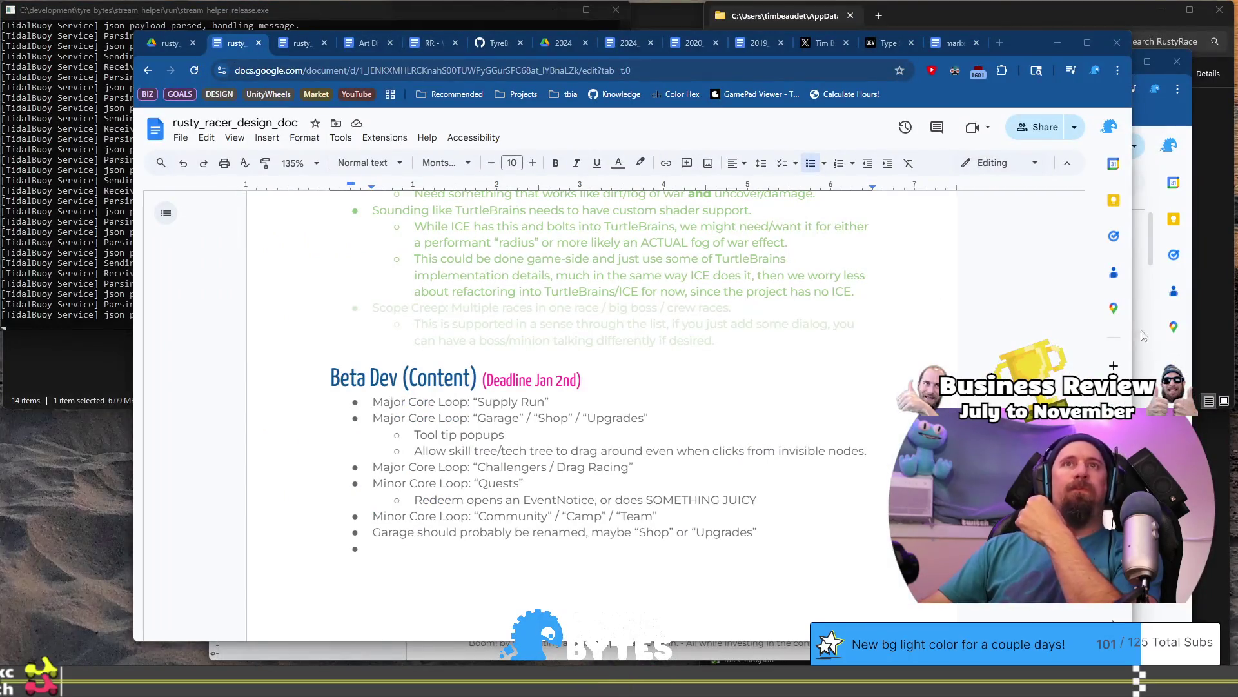
Copy the 100 Day Game Schedule and 100 Day Game Dev Plan text from GitHub's today.md.
key(alt+Tab)
click(318, 65)
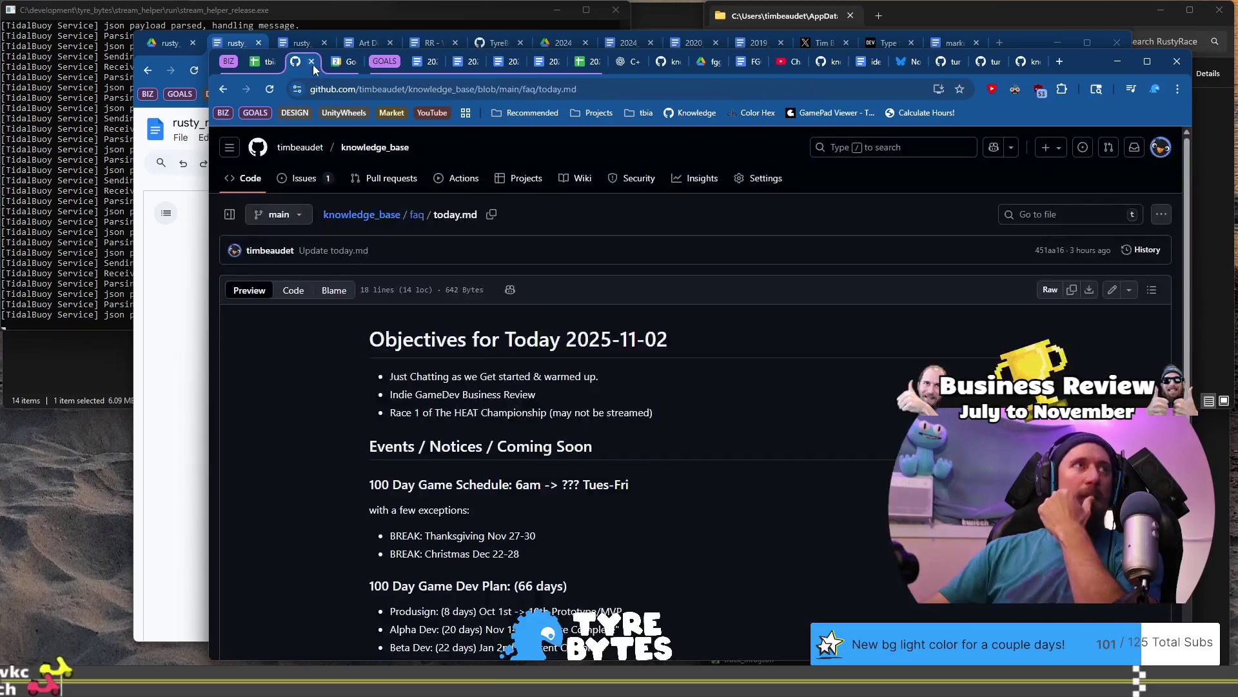
scroll(807, 476, down, 2)
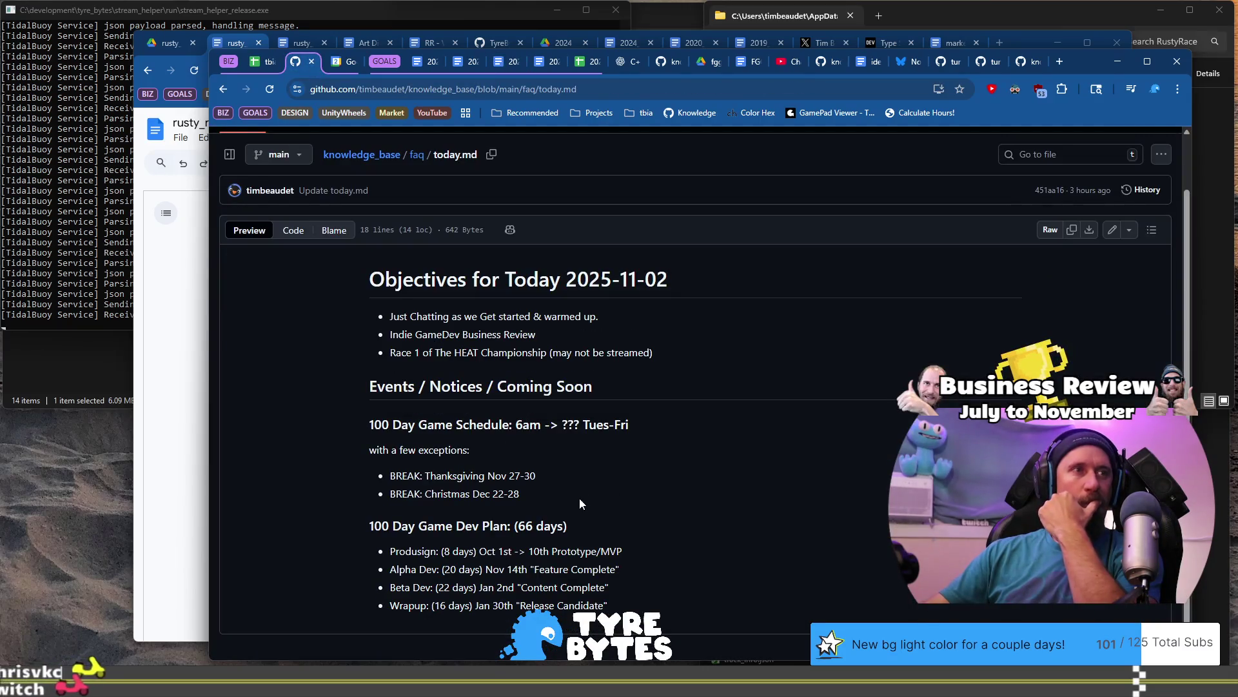
drag(608, 606, 561, 551)
mouse_move(523, 514)
mouse_down()
mouse_move(416, 426)
mouse_move(372, 425)
mouse_move(365, 445)
mouse_up()
right_click(434, 534)
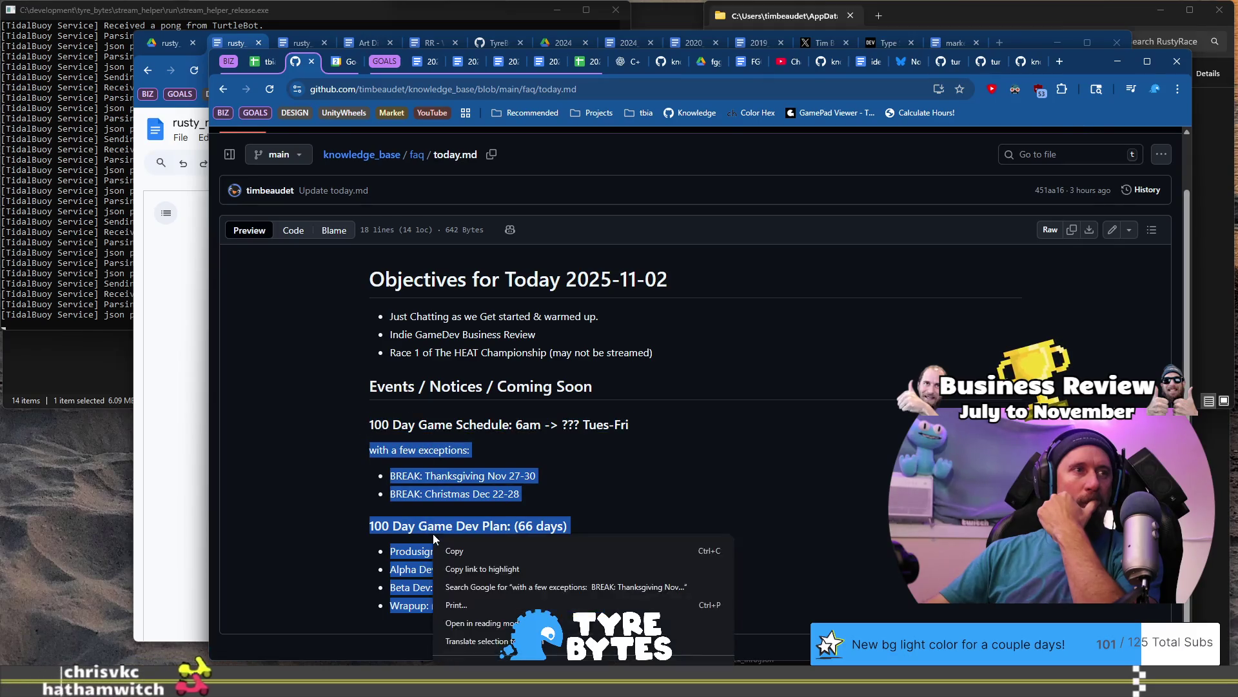
shift+click(371, 426)
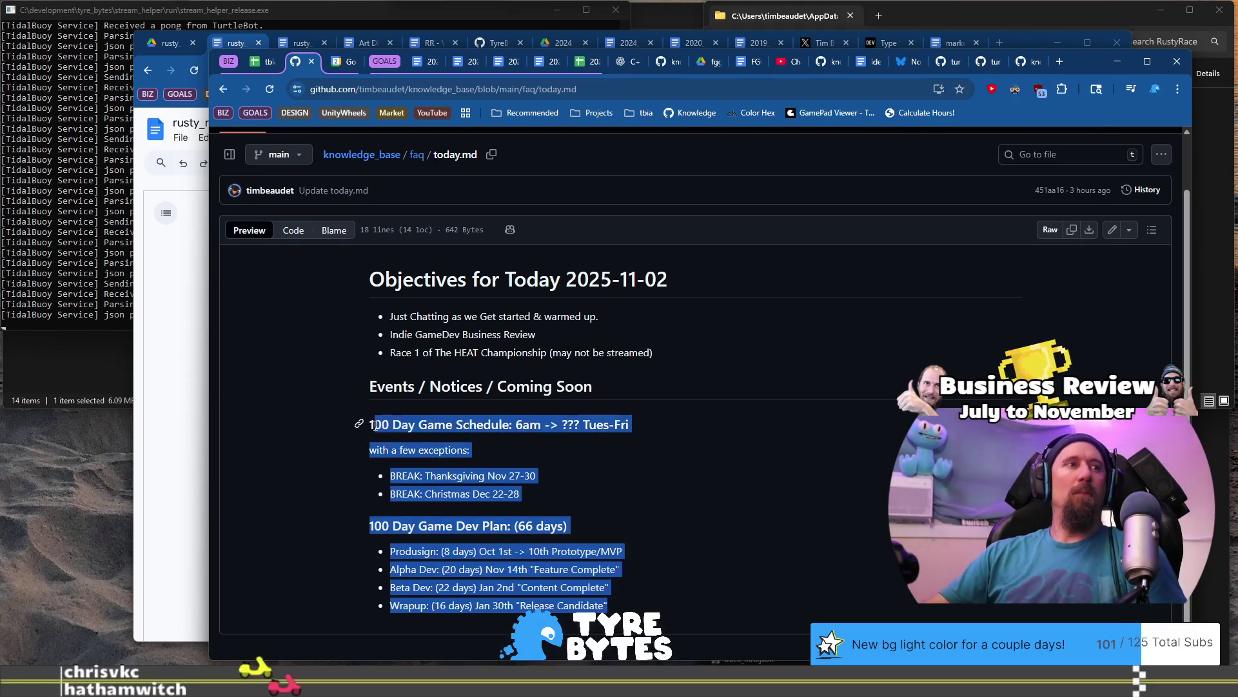
right_click(413, 422)
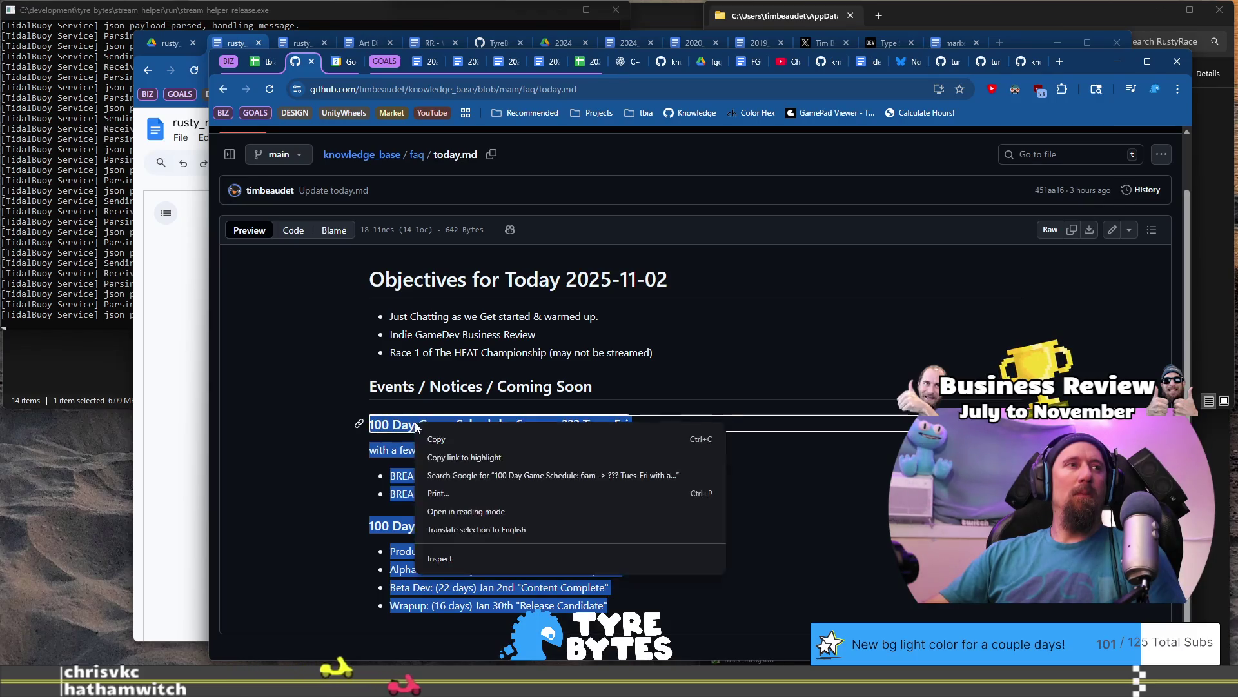
click(438, 440)
key(ctrl+super+Right)
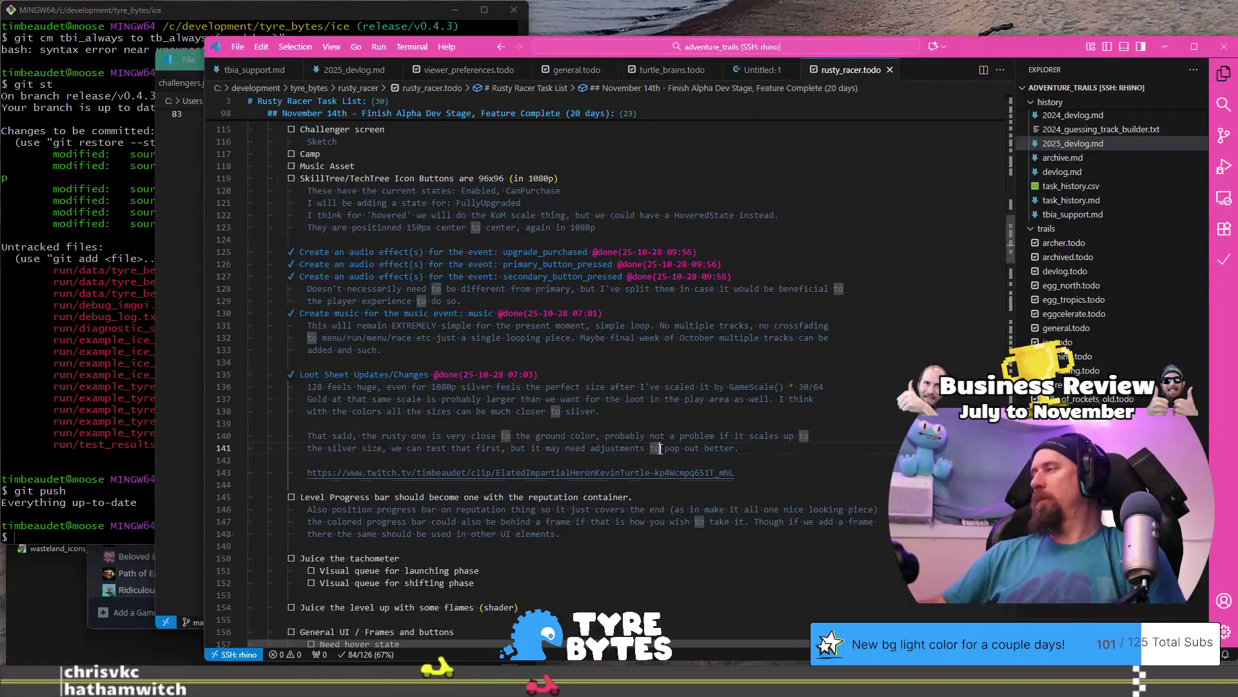
Paste the schedule atop rusty_racer.todo, change the exceptions colon to a semicolon, and save.
key(ctrl+Home)
key(Return)
key(Return)
key(Up)
key(ctrl+v)
key(Up)
key(Up)
key(Up)
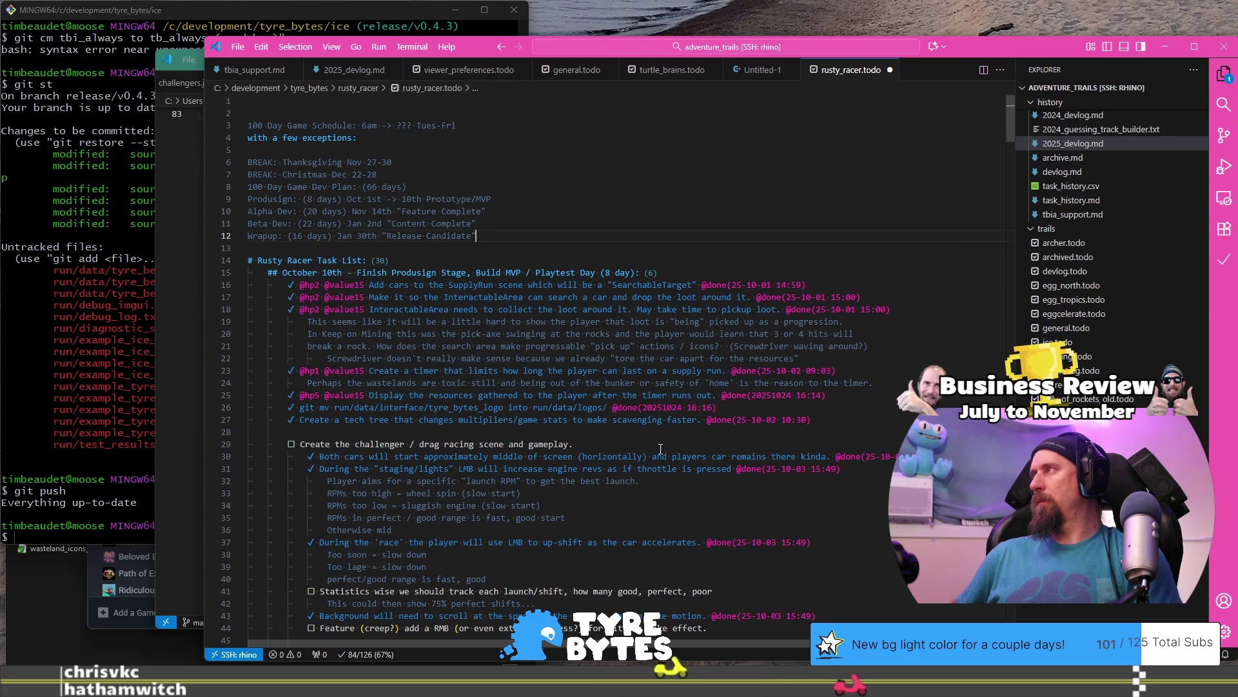
key(Up)
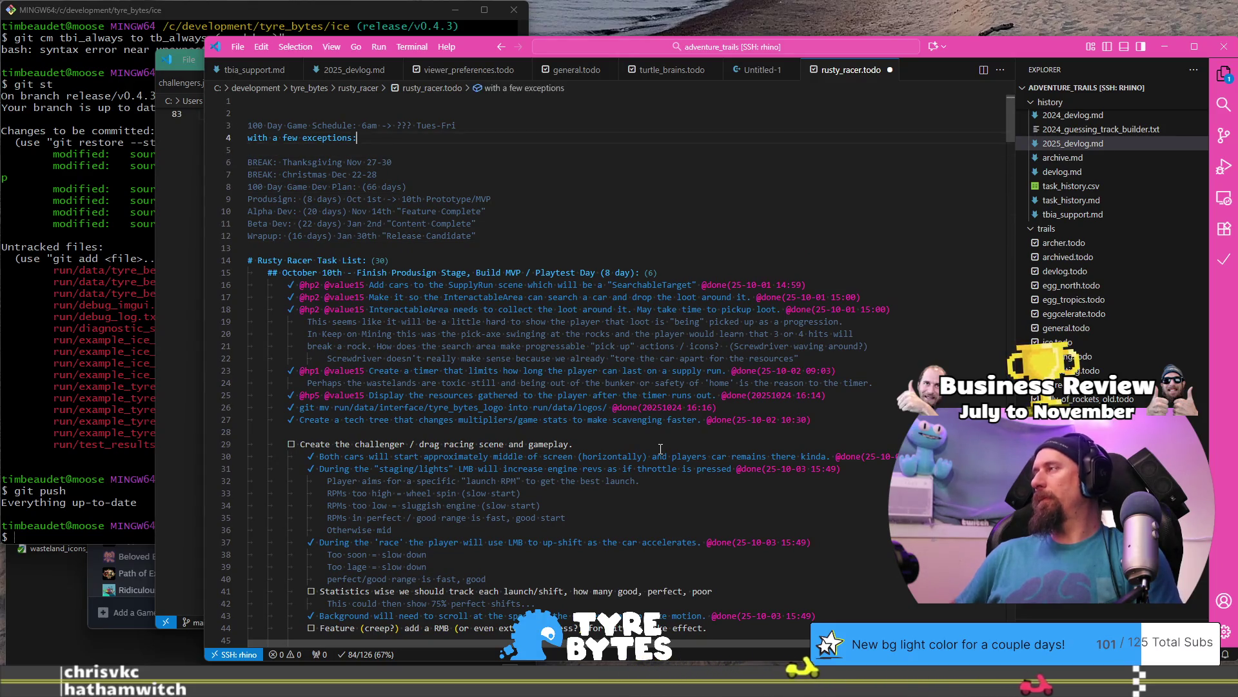
key(BackSpace)
text(;)
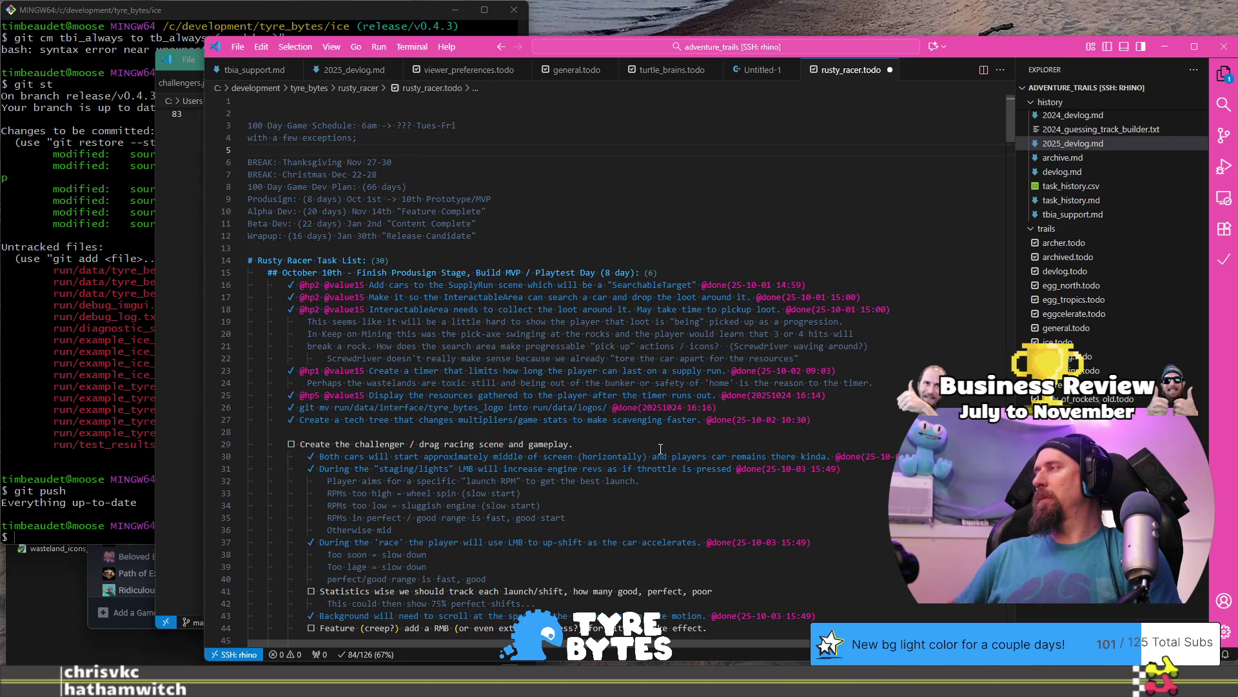
key(Delete)
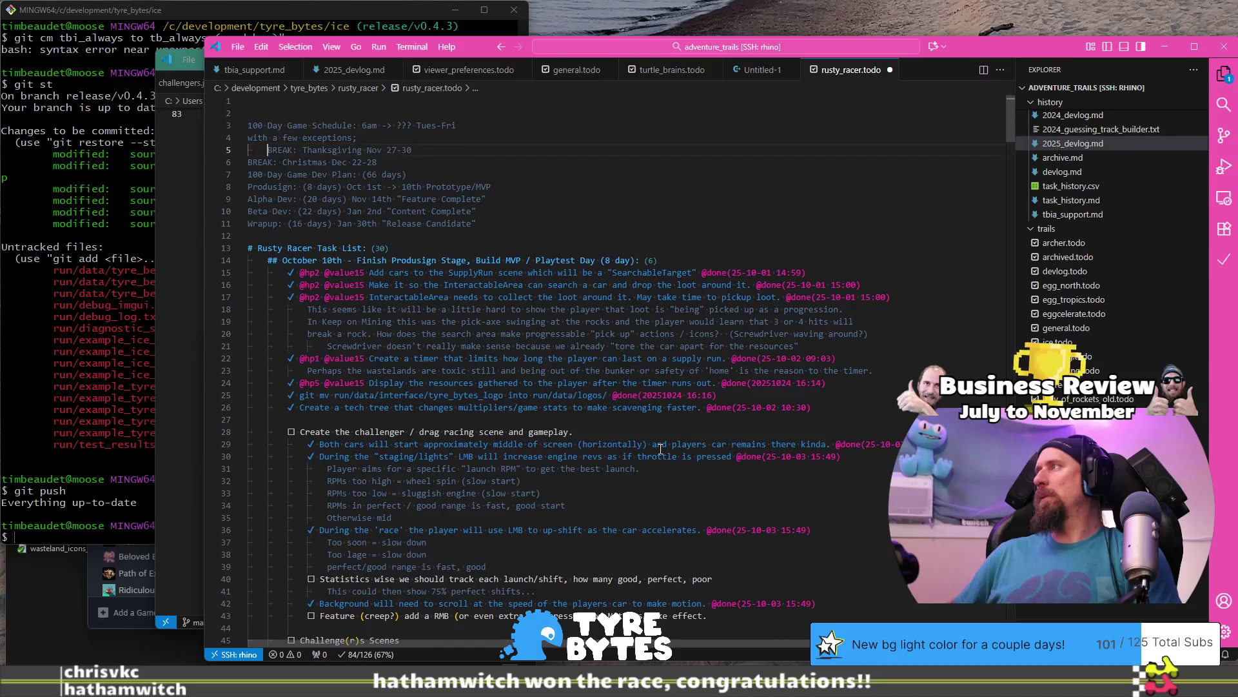
key(Return)
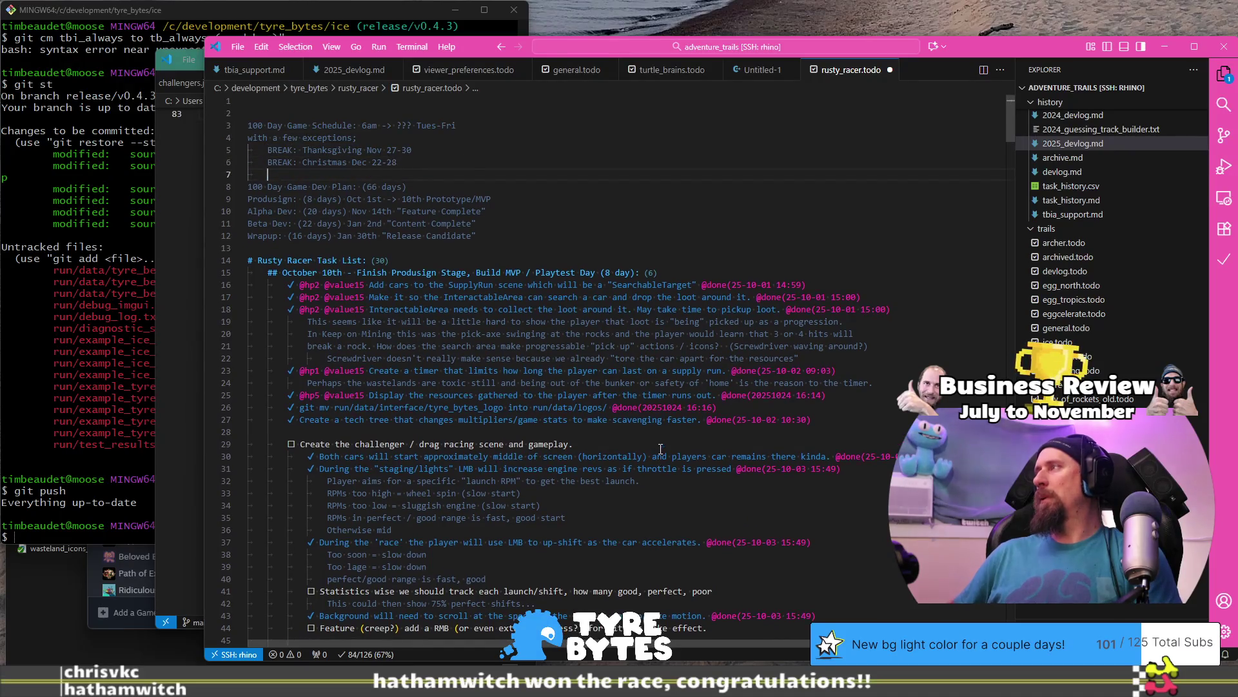
key(ctrl+s)
Remove the empty second line and select the Thanksgiving break line.
key(Down)
key(Down)
key(Down)
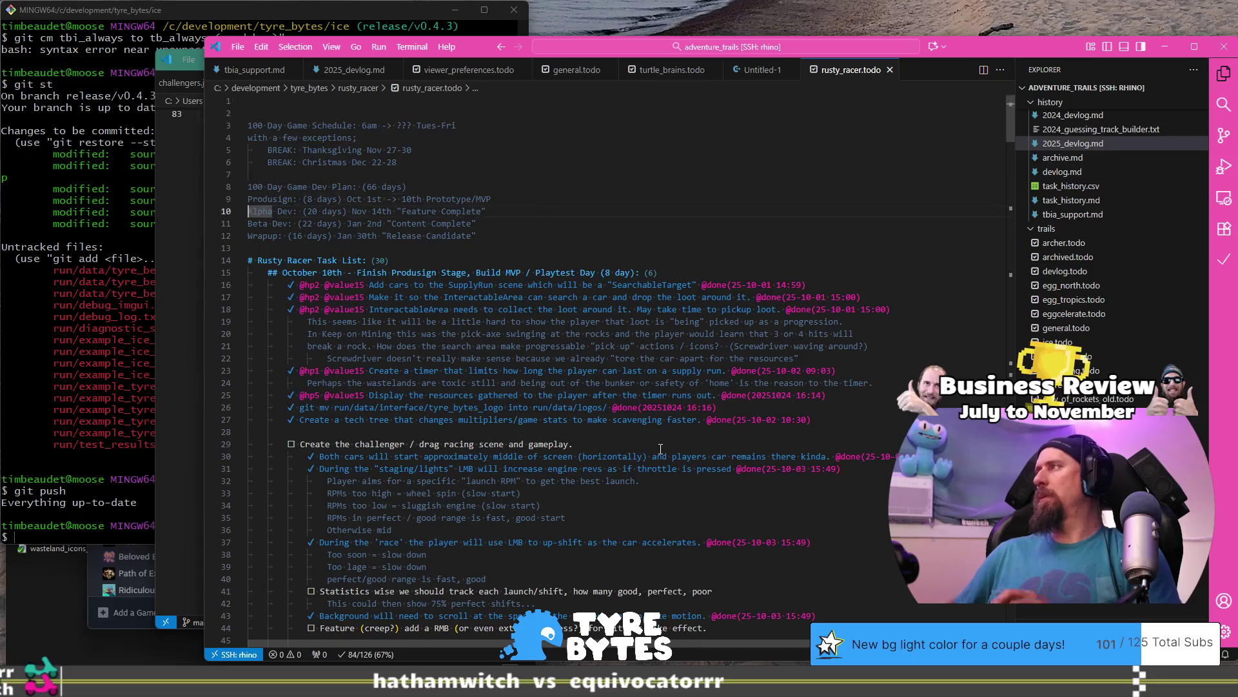
click(481, 118)
key(BackSpace)
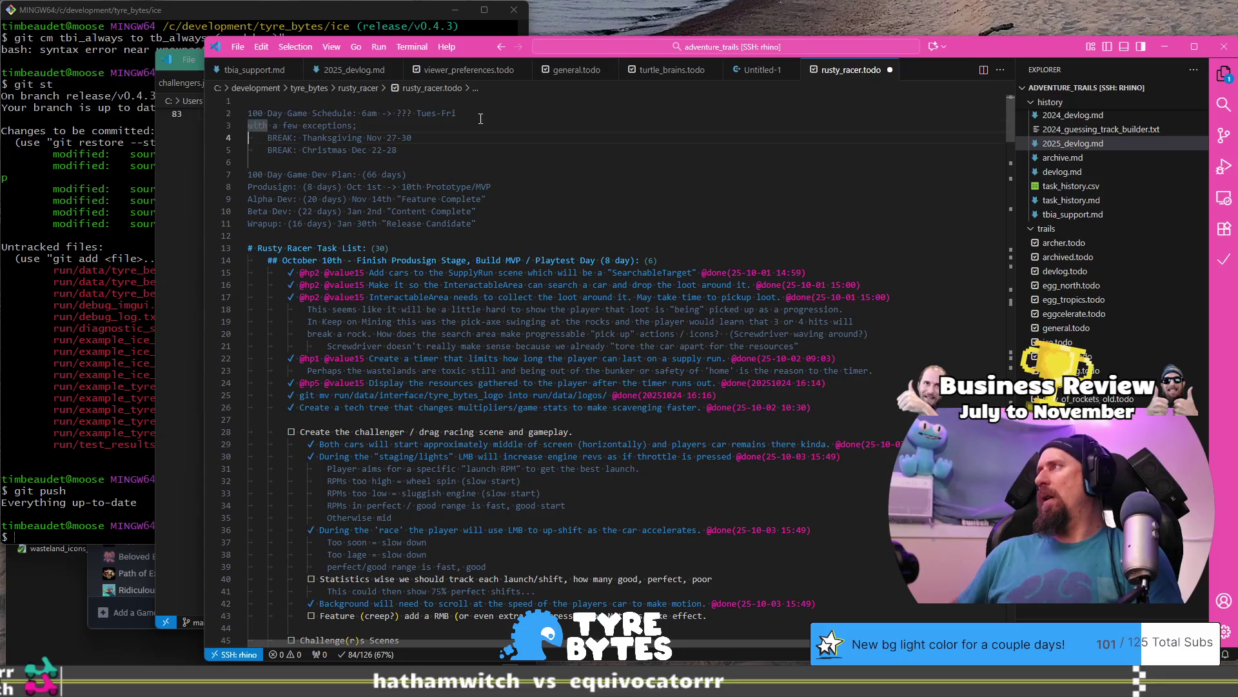
key(Down)
key(shift+Up)
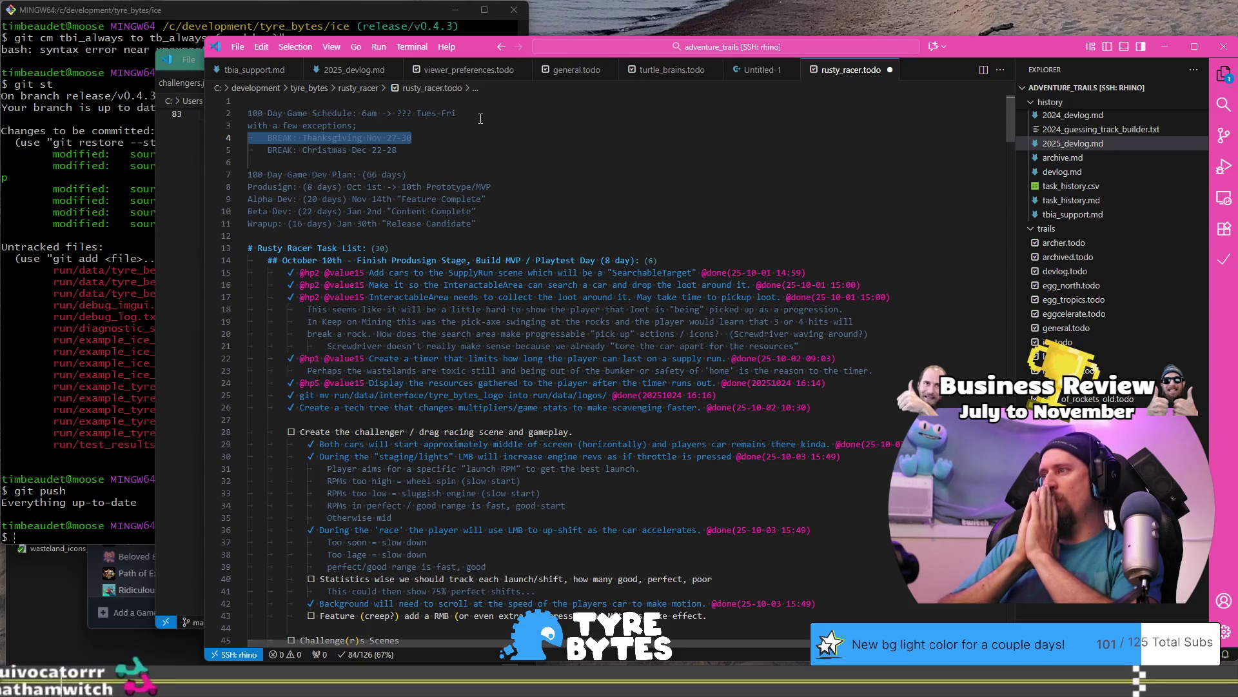
key(alt+Tab)
scroll(667, 416, down, 7)
scroll(667, 416, up, 5)
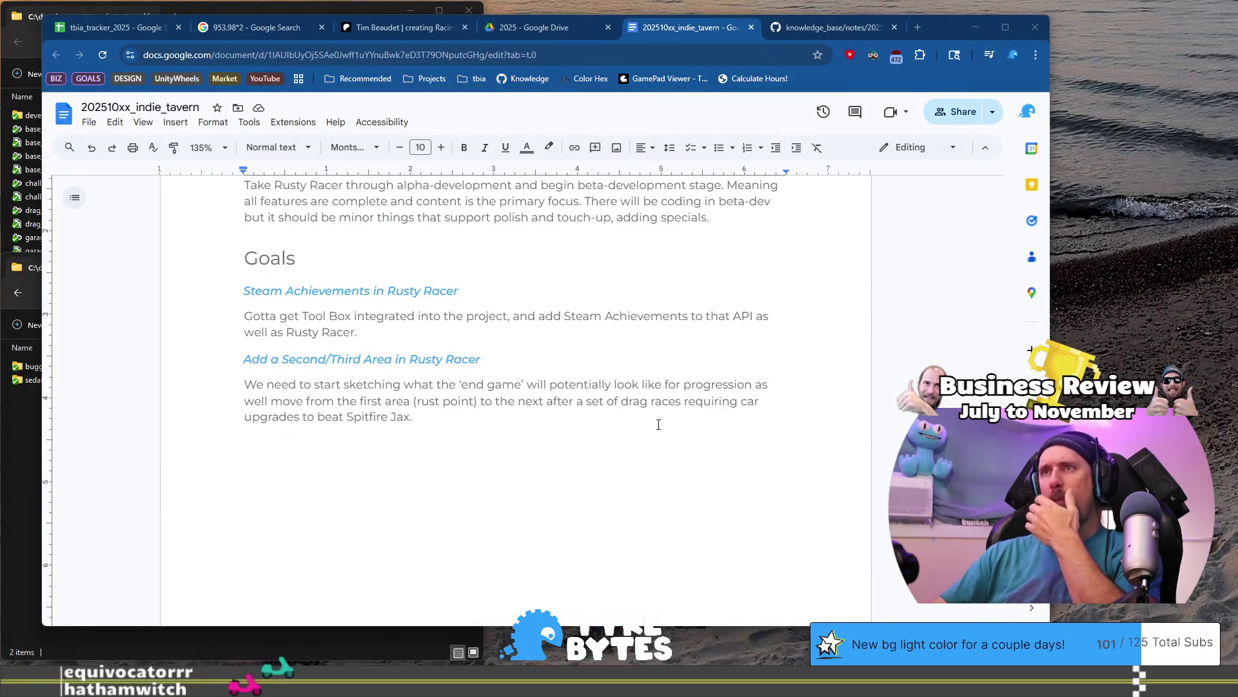
Return to the Next Month goals and place the cursor after the goal ending 'to beat Spitfire Jax.'.
click(658, 425)
click(654, 363)
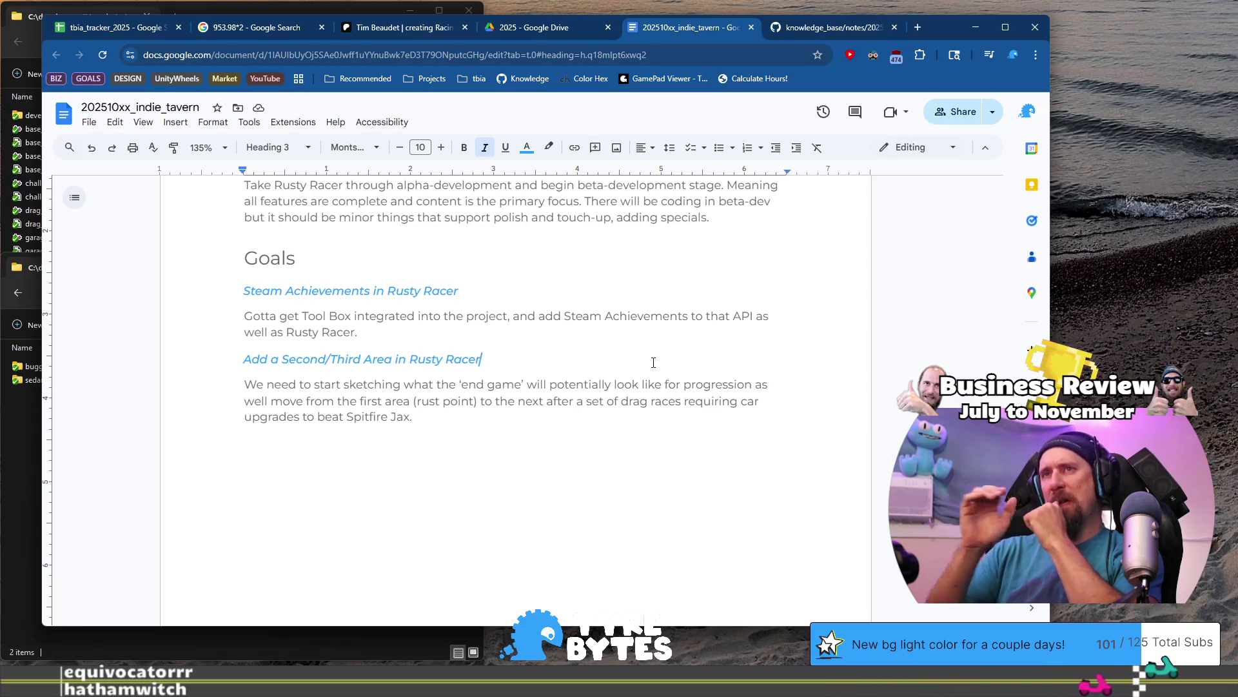
scroll(653, 362, down, 3)
scroll(653, 381, up, 7)
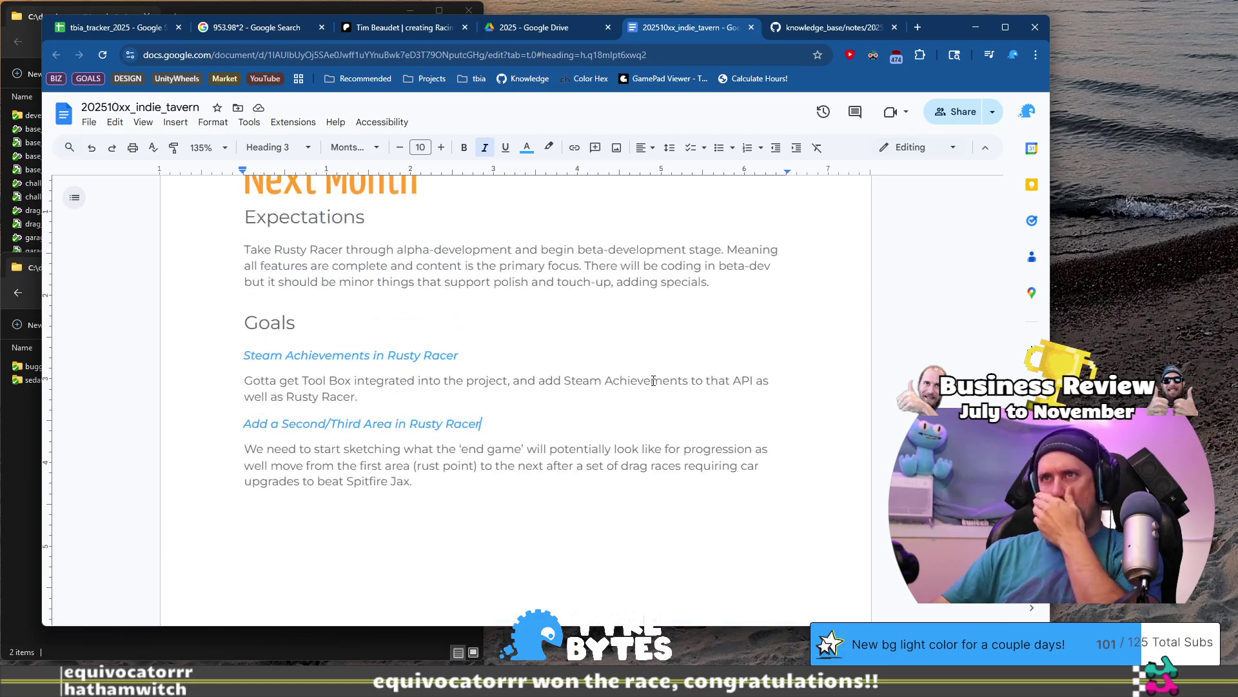
scroll(654, 380, down, 4)
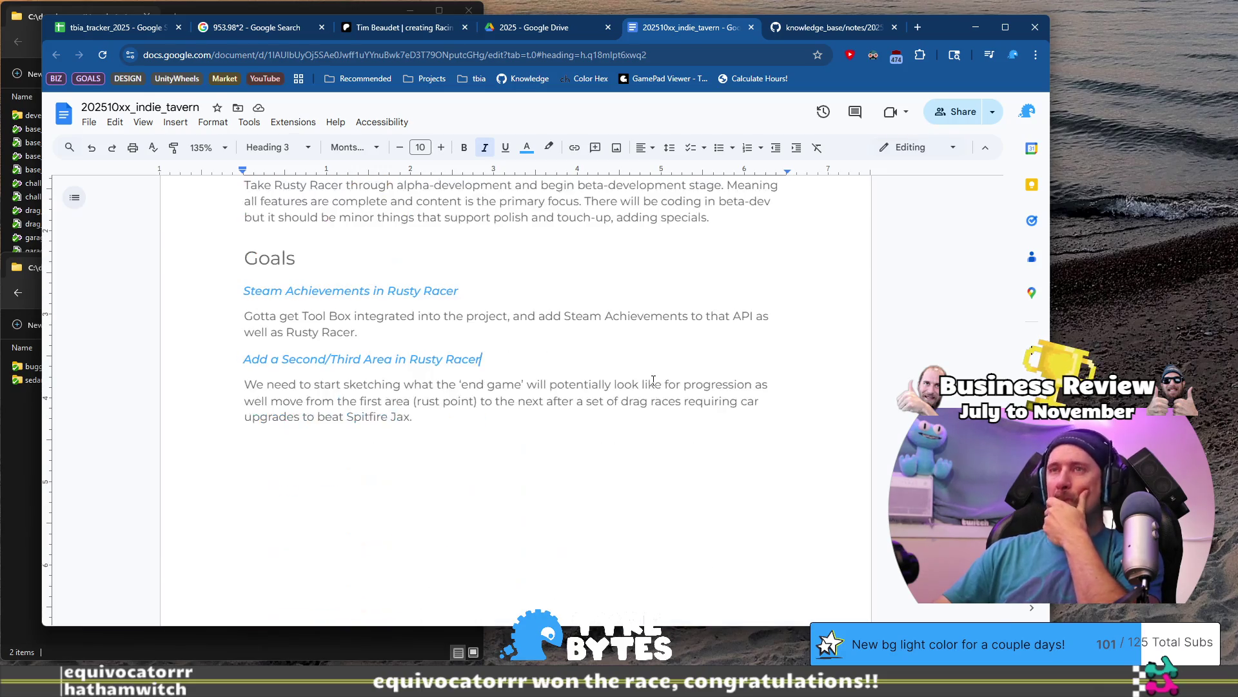
scroll(654, 381, up, 2)
scroll(606, 477, down, 1)
click(586, 481)
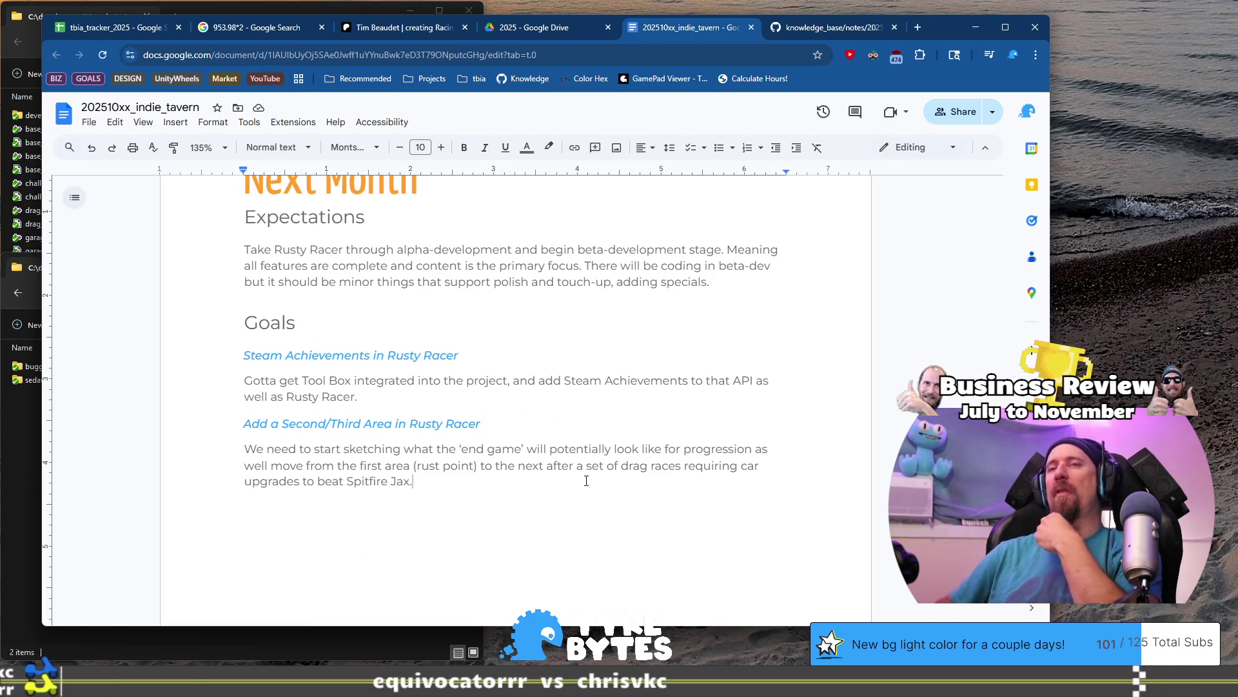
Add a new line below the goals reading '!!! NOT YET FINISHED !!!'.
key(Return)
text(???)
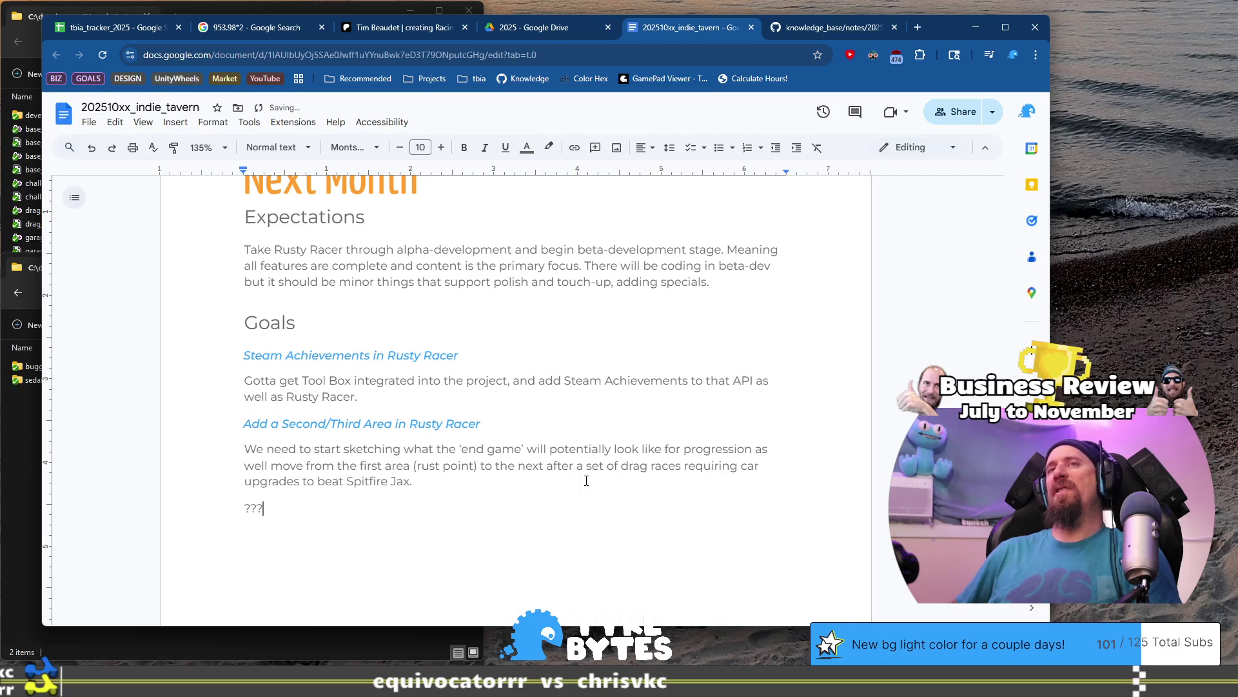
text(N)
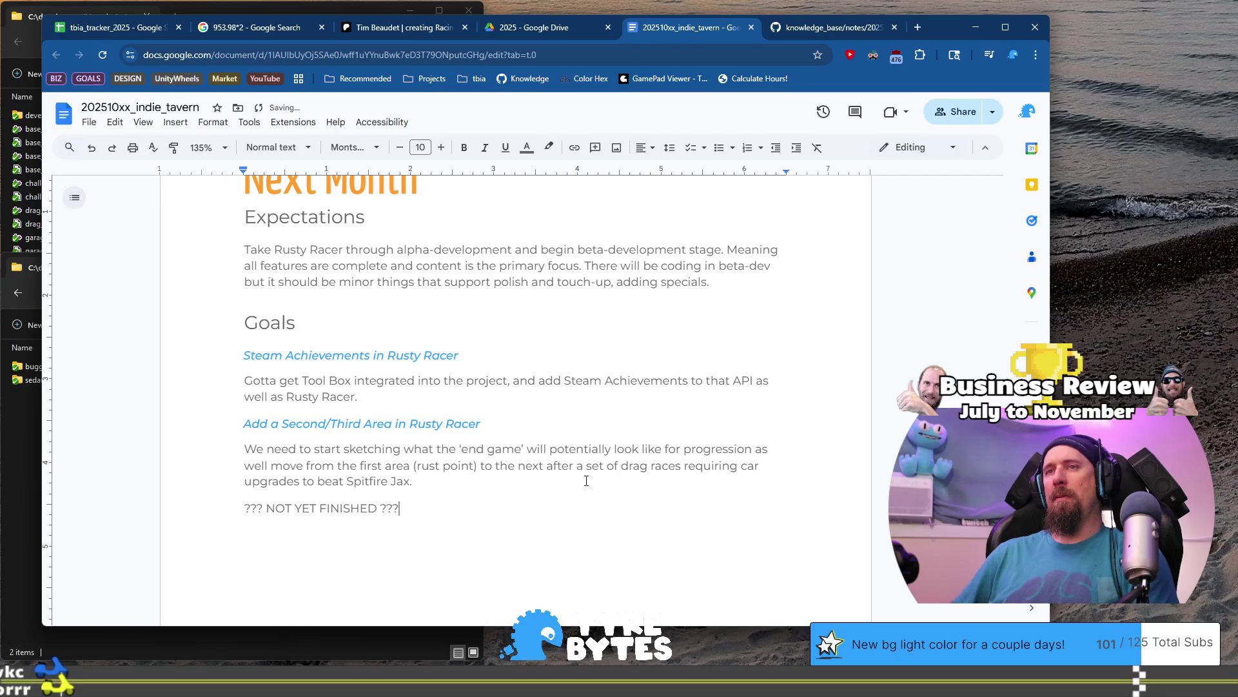
key(BackSpace)
key(BackSpace)
key(BackSpace)
text(!!!)
key(Home)
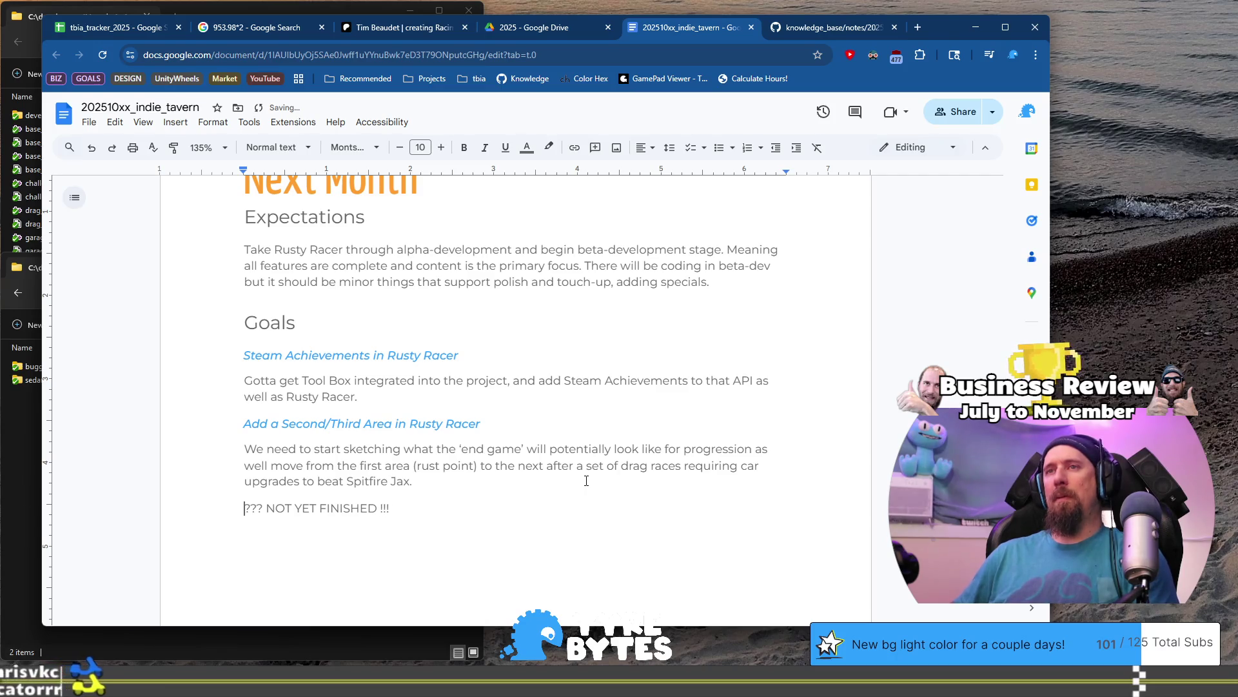
key(Delete)
key(Delete)
key(Delete)
text(!!!)
key(End)
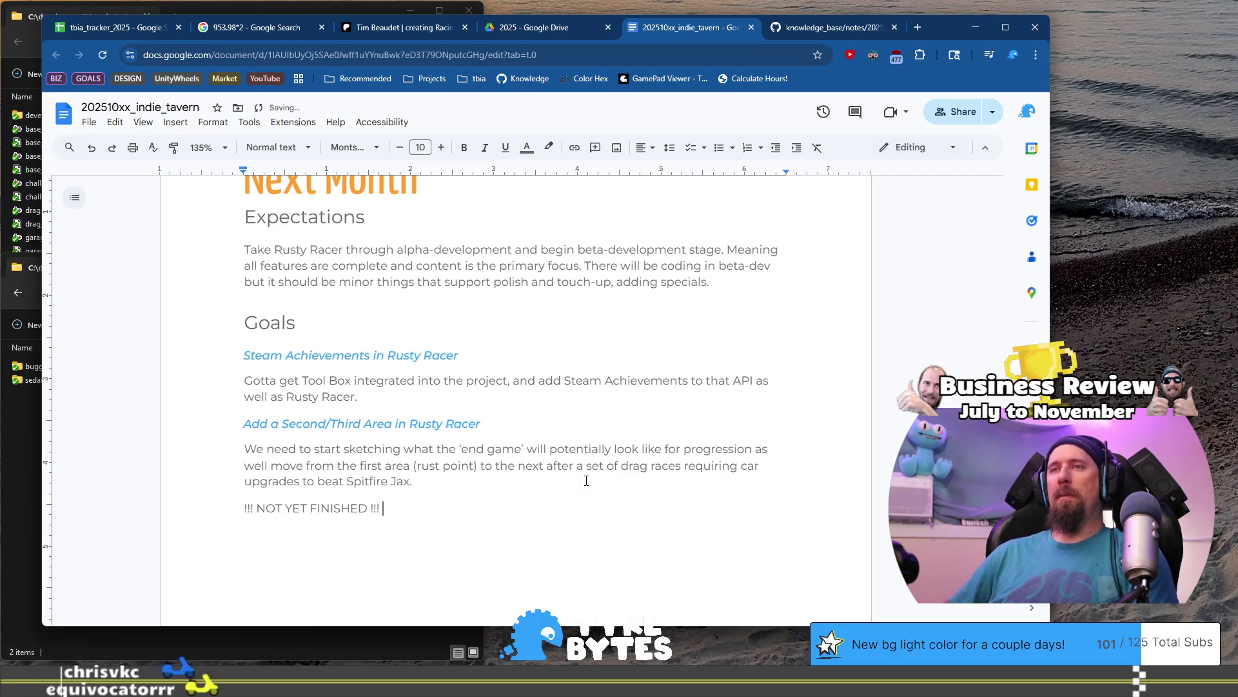
Write the remaining tasks: summary, update financials and hours, finish goals, possibly one more lesson.
key(Return)
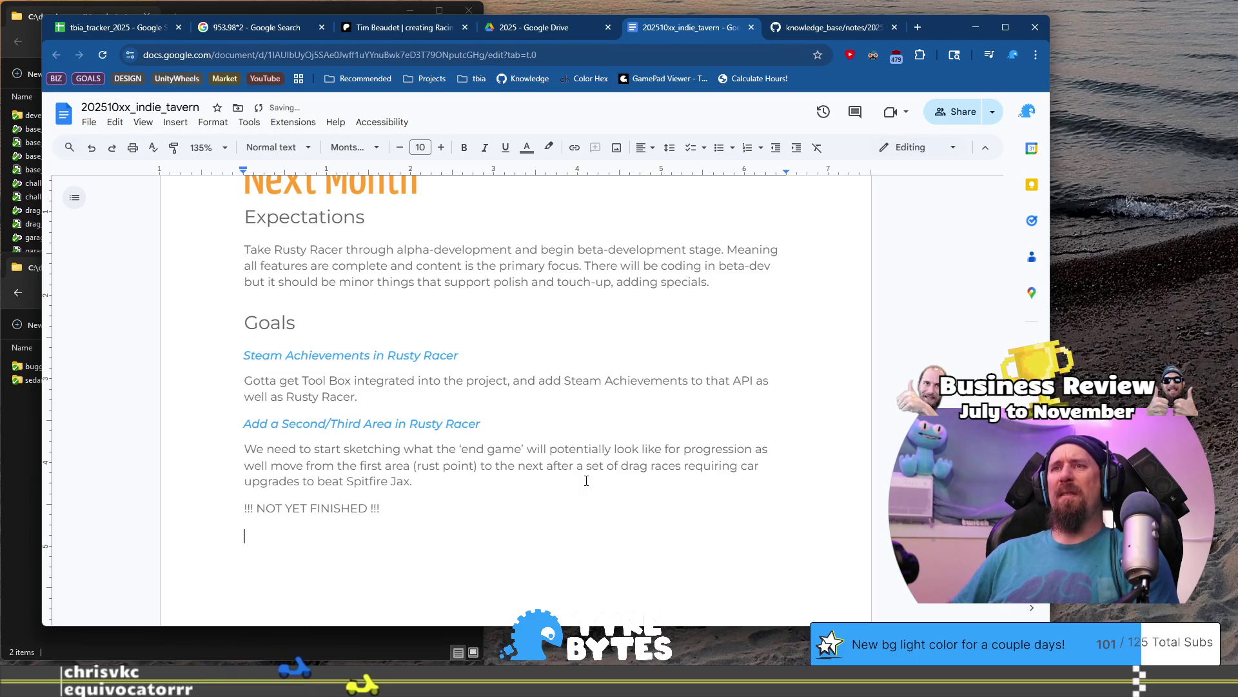
text(D)
key(BackSpace)
key(BackSpace)
key(BackSpace)
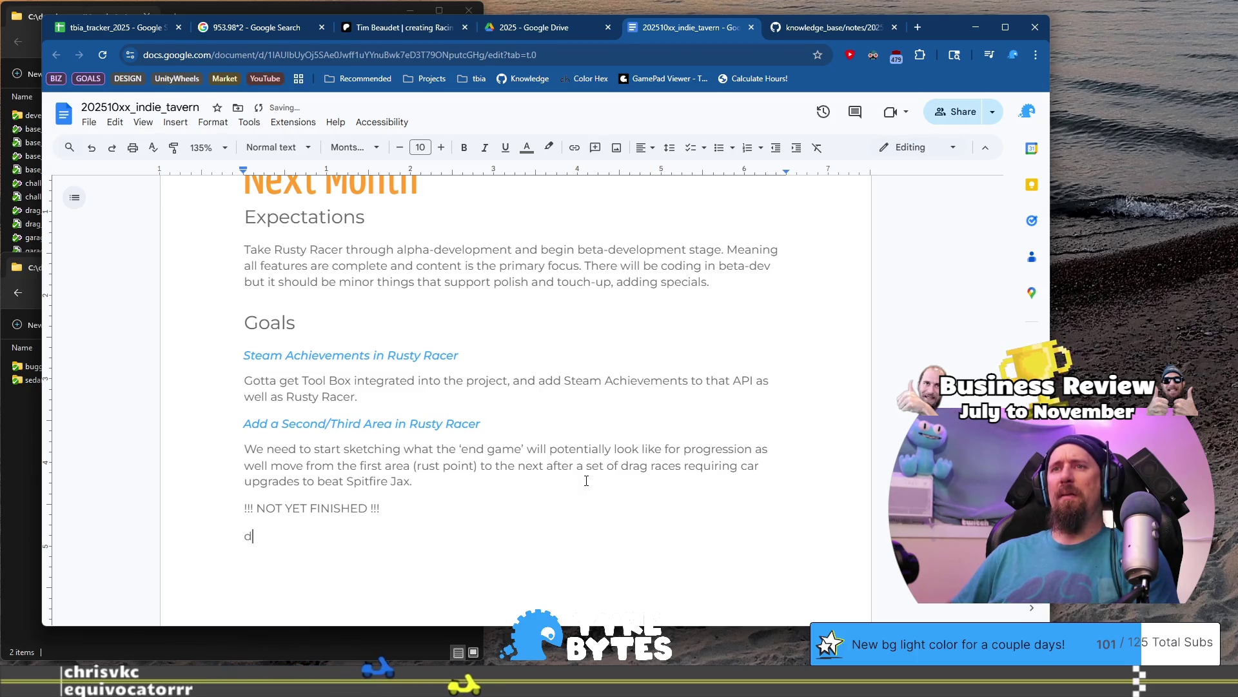
text(Need to )
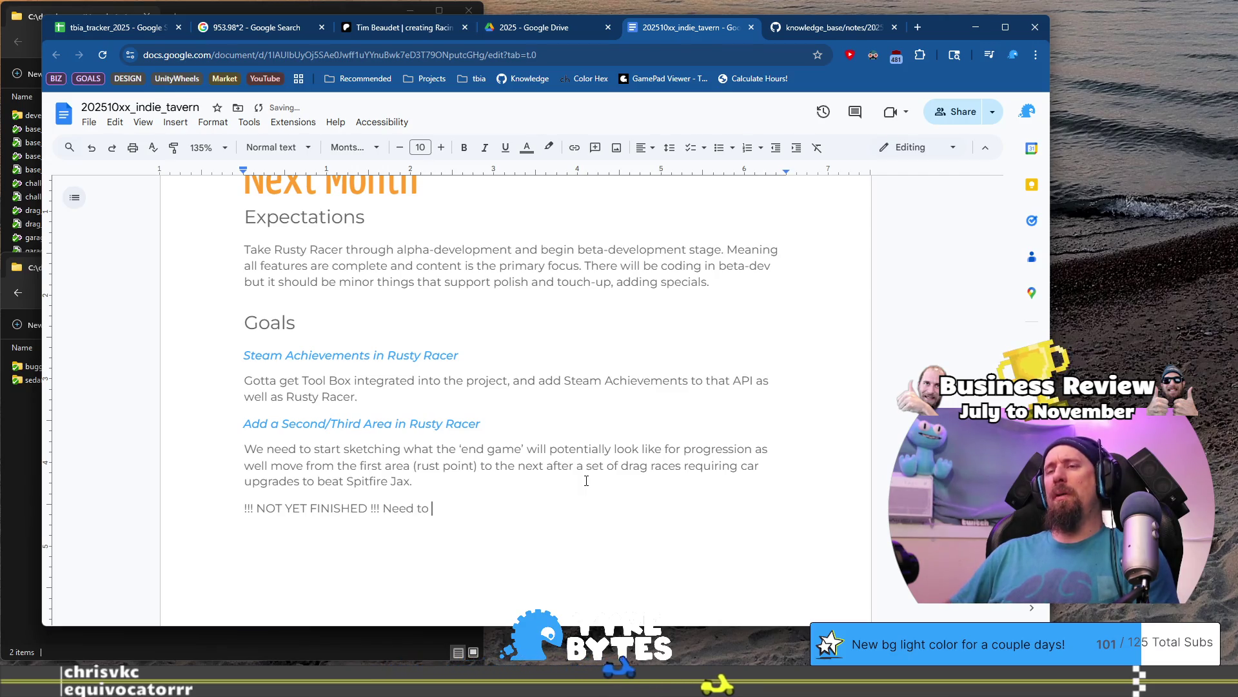
text(fix su)
key(BackSpace)
key(BackSpace)
key(BackSpace)
text(write summary, fi)
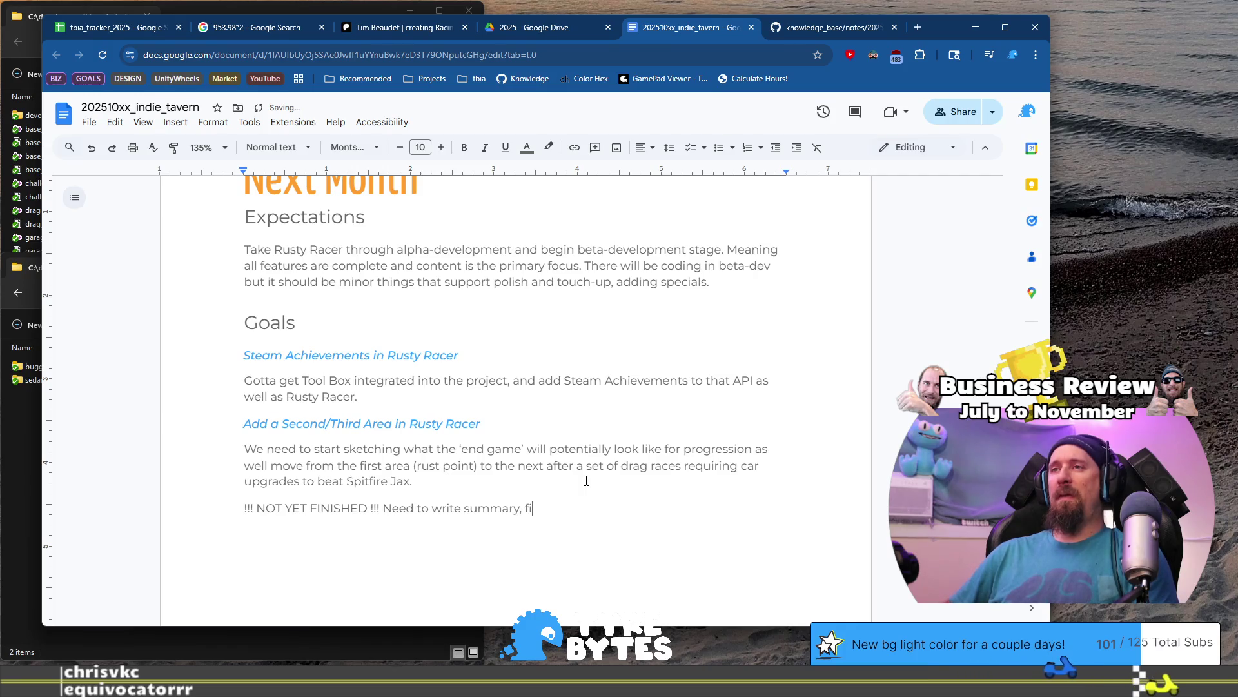
key(BackSpace)
key(BackSpace)
key(BackSpace)
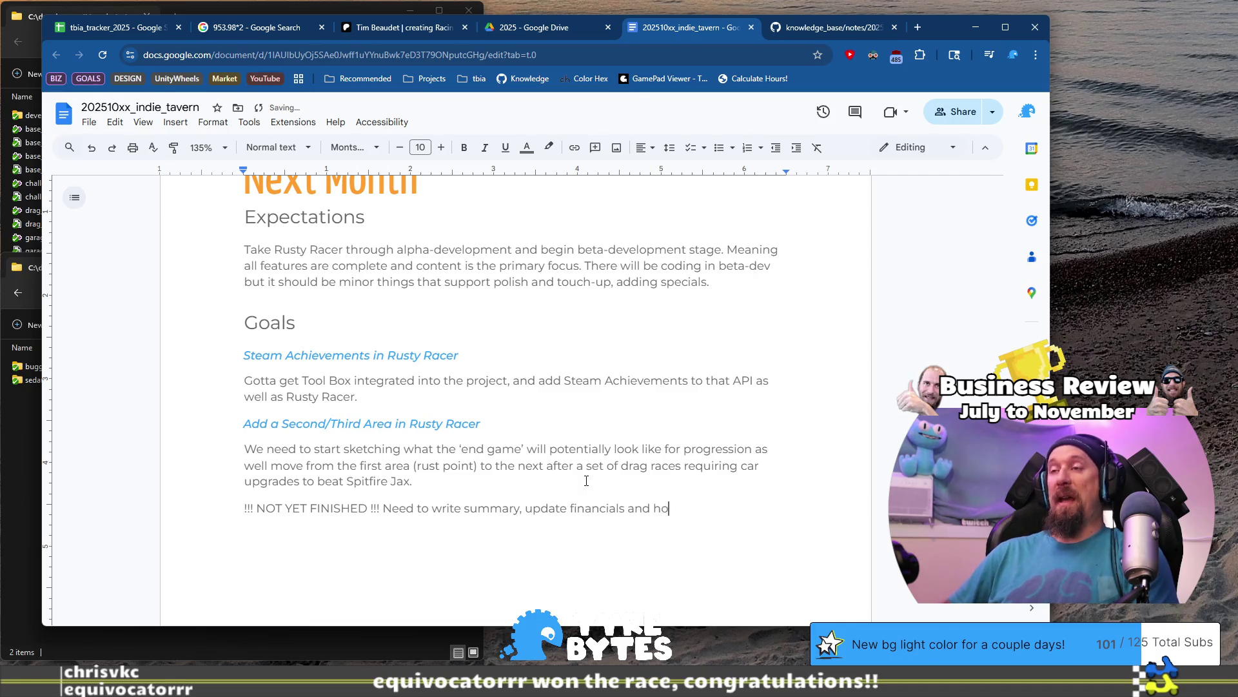
text(urs, finish goals)
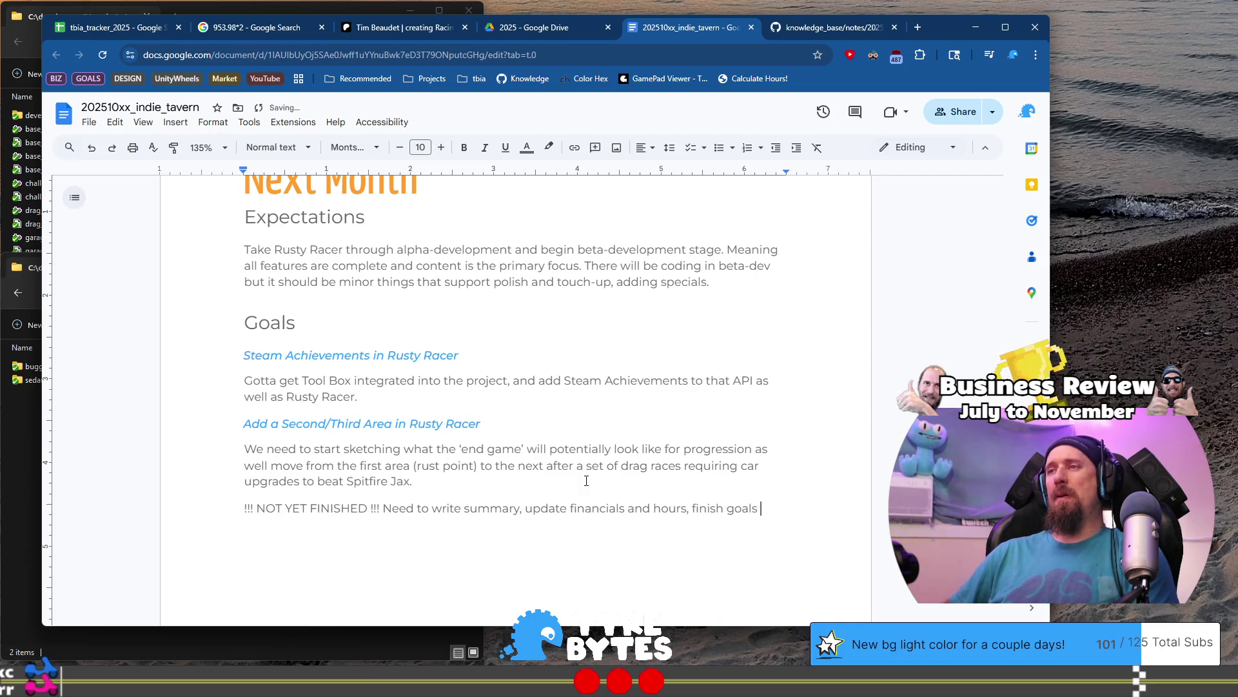
key(BackSpace)
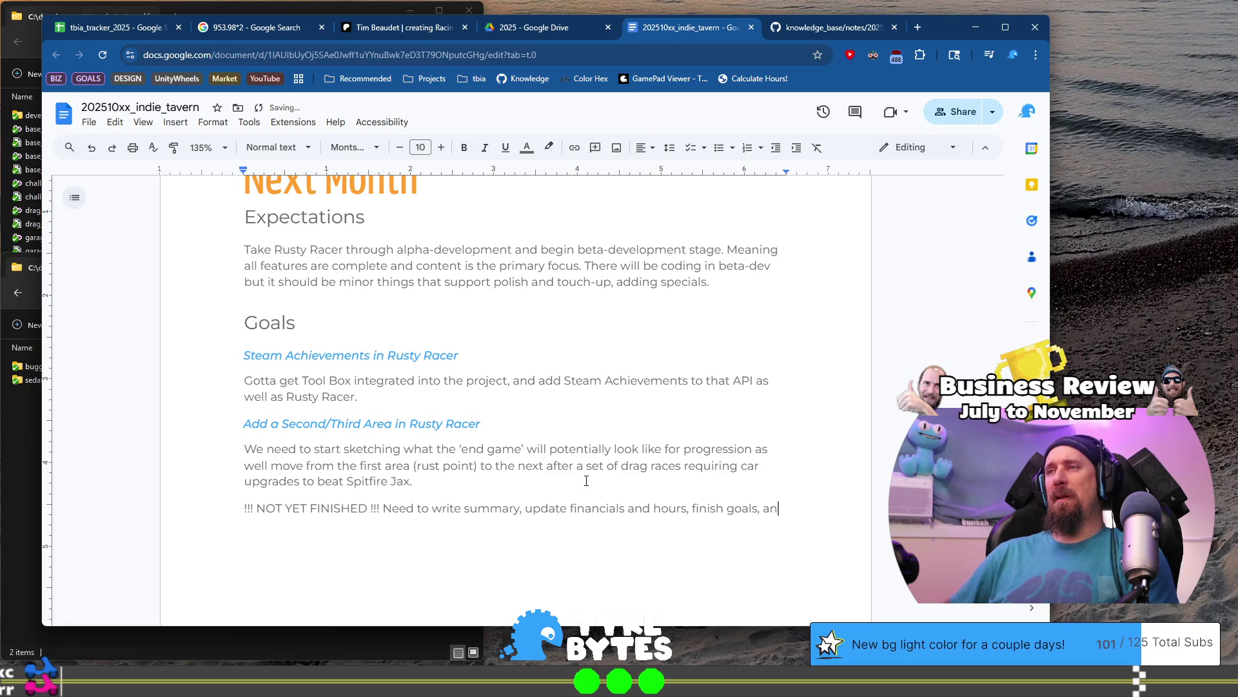
text(d poss)
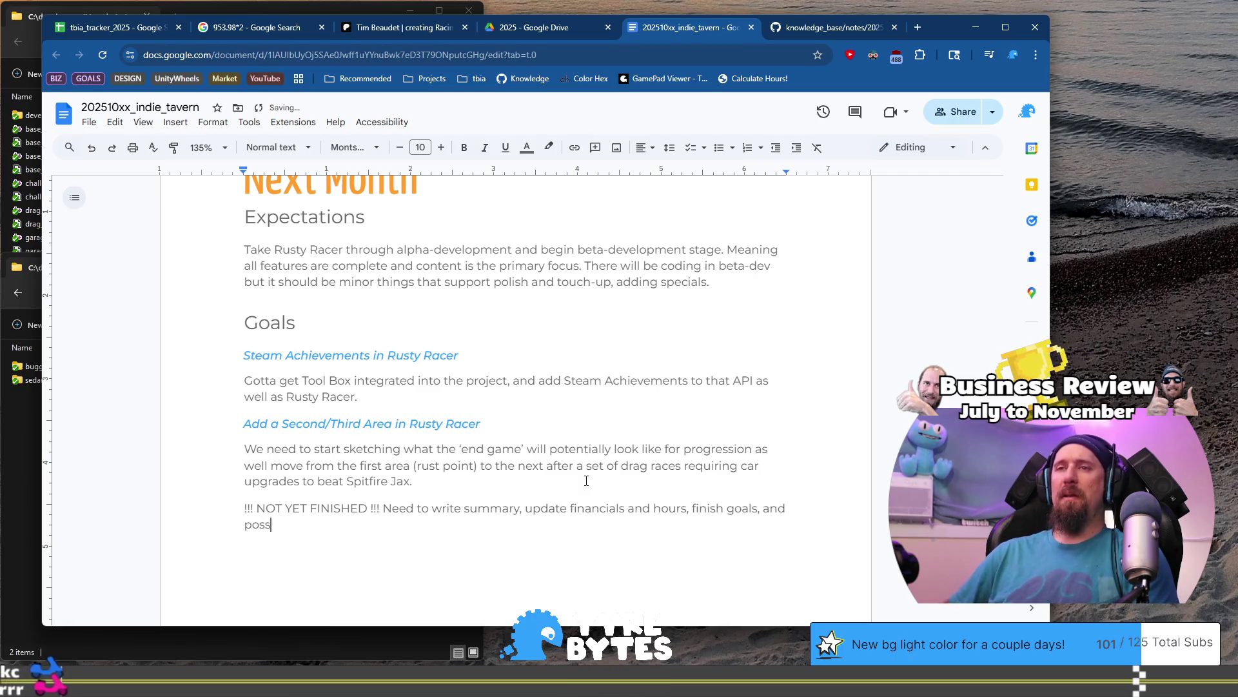
text(ibly dig fo)
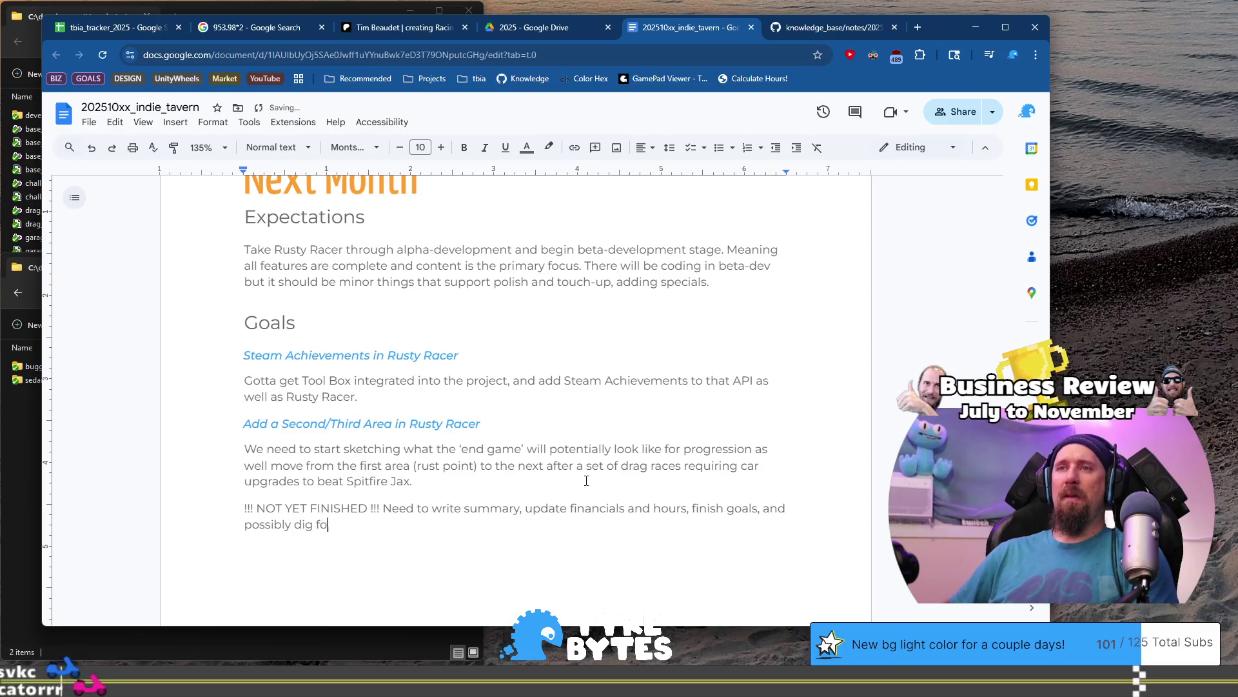
text(r one more lessong)
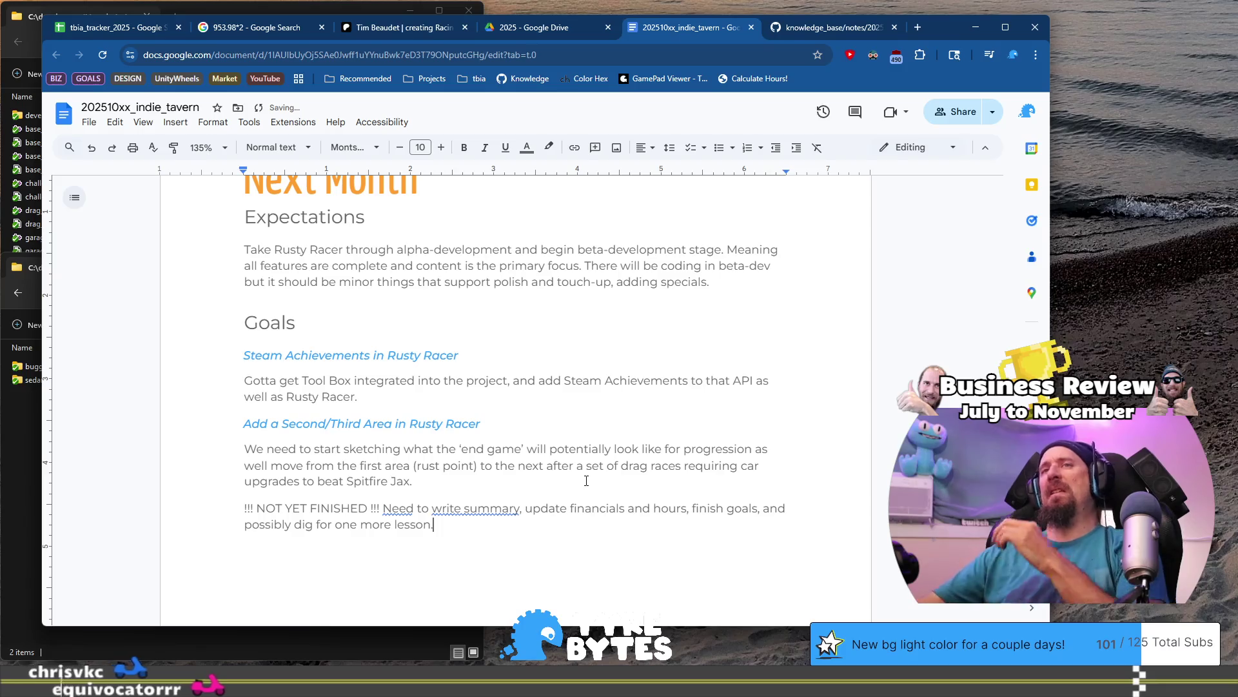
scroll(586, 480, up, 4)
scroll(586, 480, up, 15)
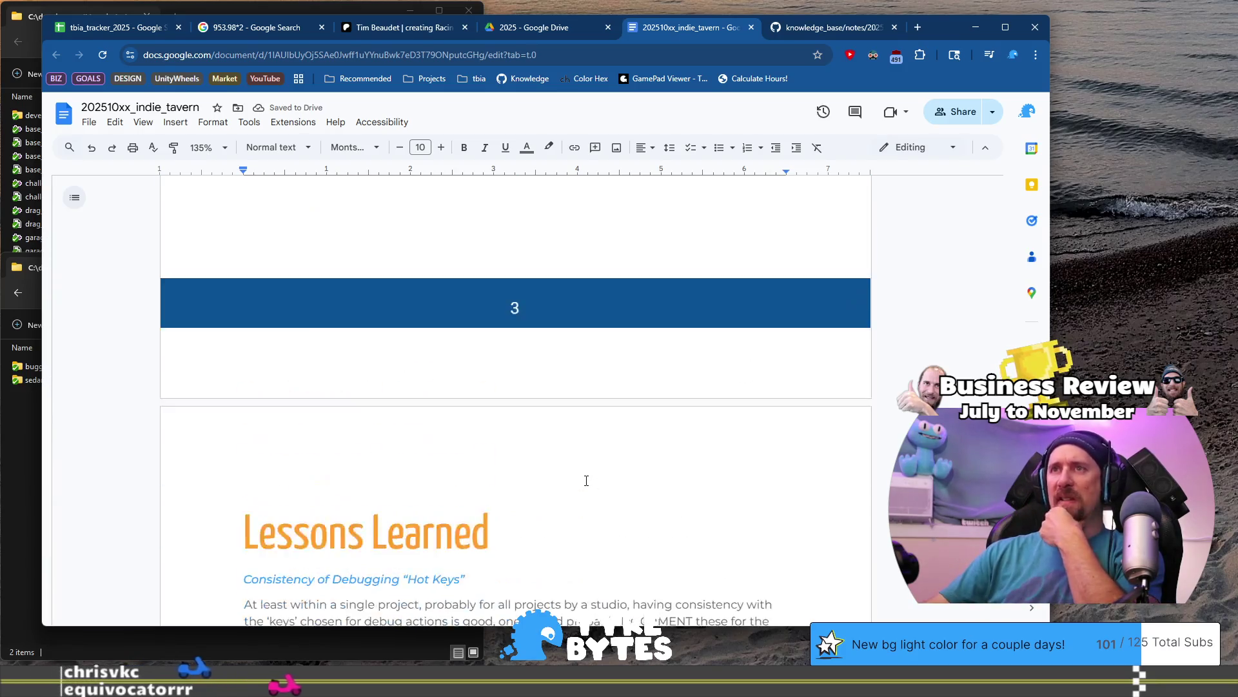
drag(234, 386, 635, 502)
scroll(623, 429, down, 10)
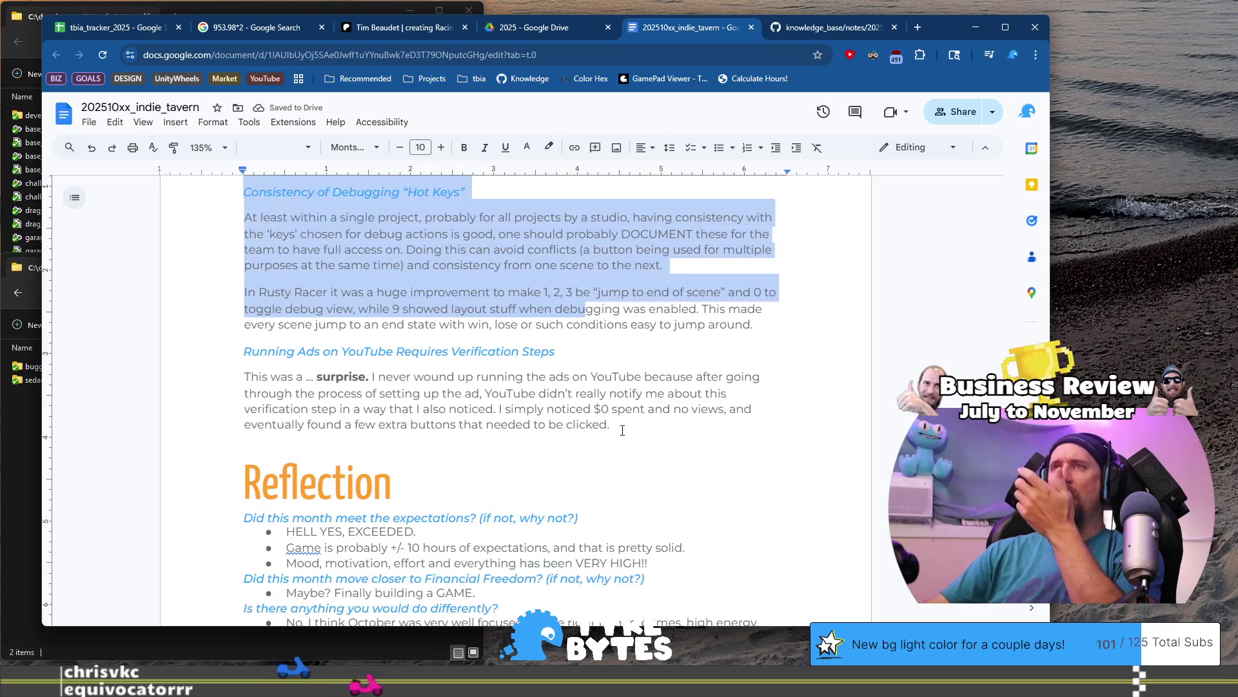
scroll(622, 429, up, 12)
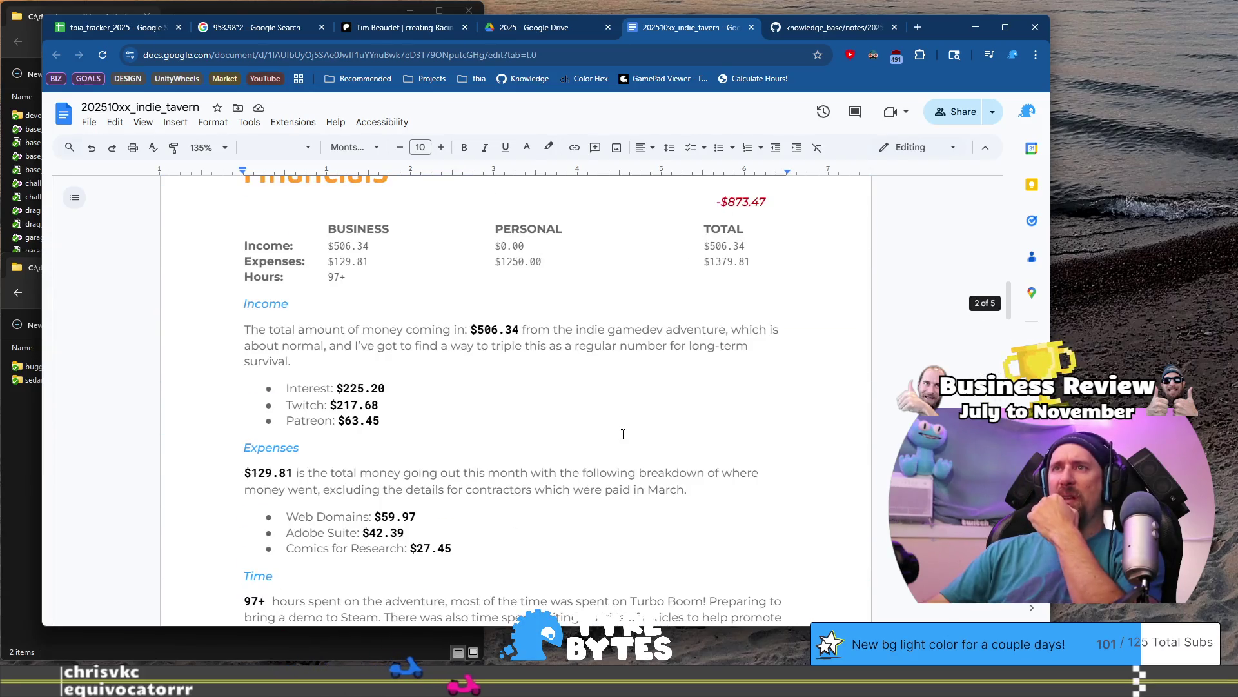
mouse_move(672, 520)
mouse_down()
mouse_move(284, 584)
mouse_move(236, 354)
mouse_up()
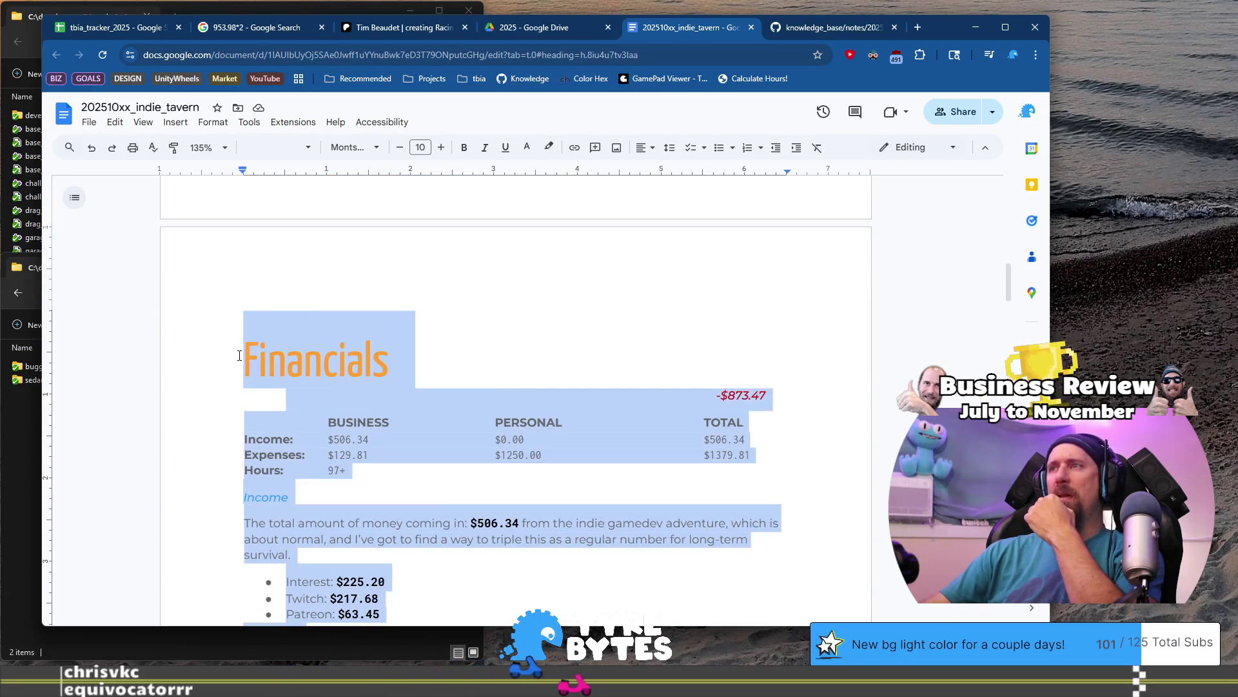
scroll(235, 352, up, 10)
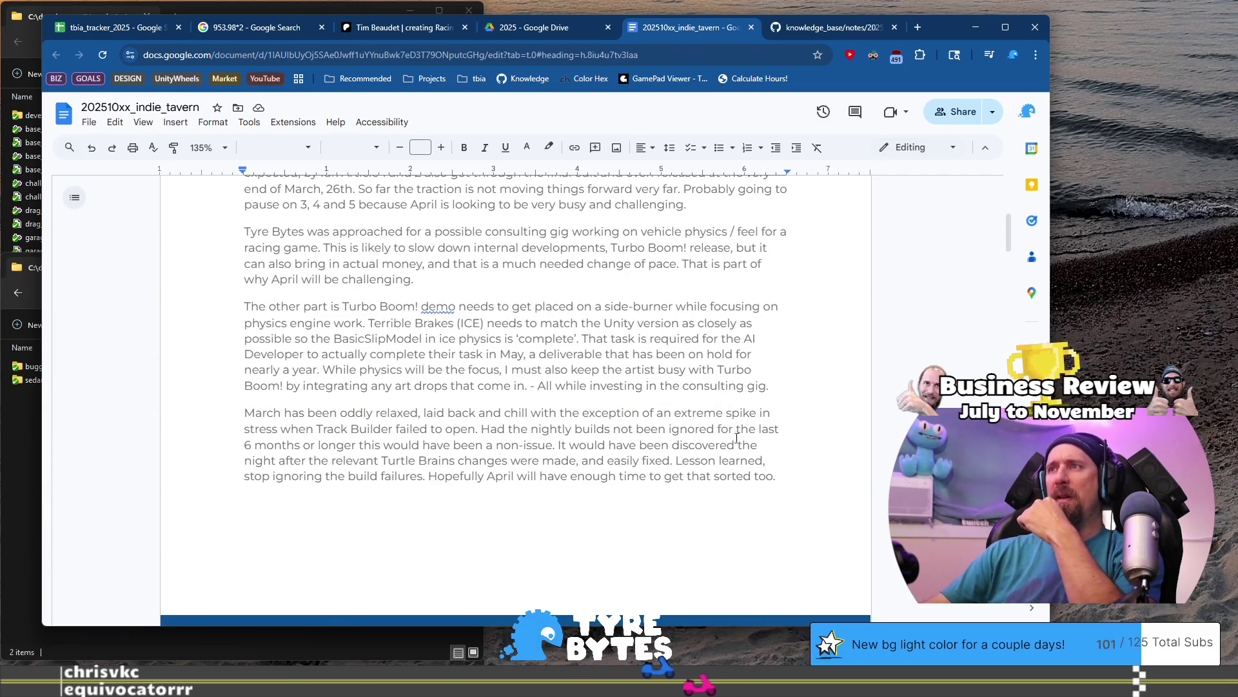
scroll(659, 394, up, 5)
drag(659, 393, 304, 395)
scroll(790, 307, down, 15)
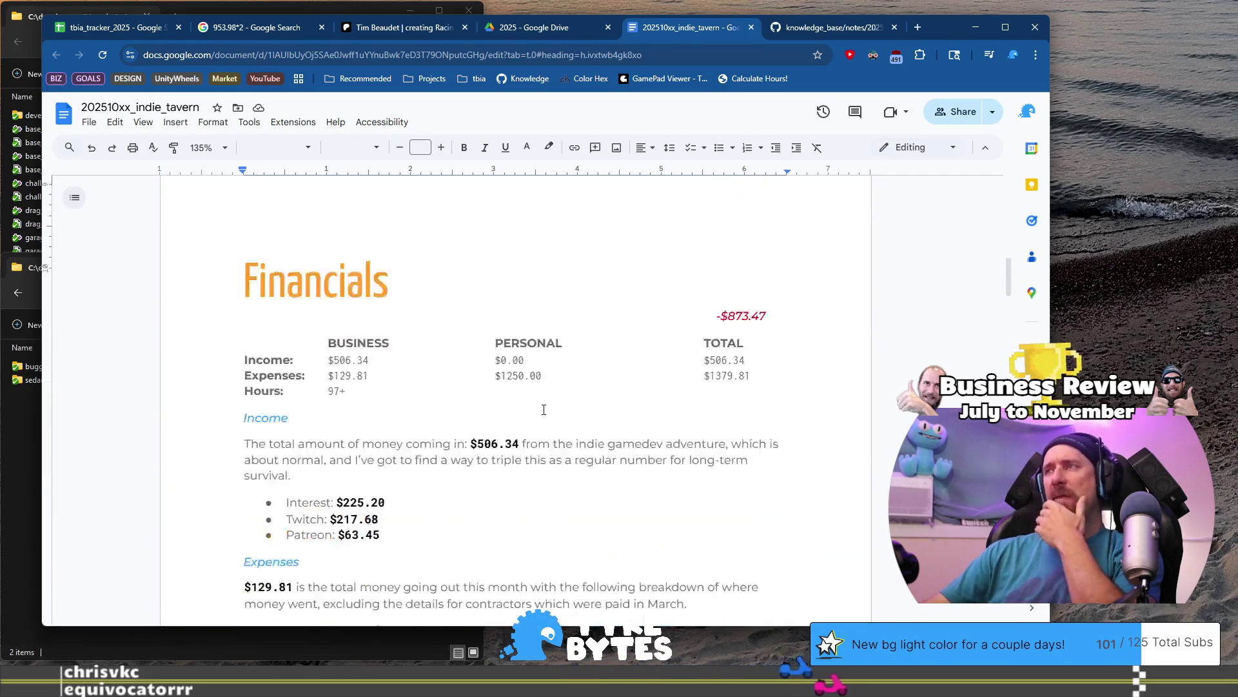
scroll(891, 354, down, 5)
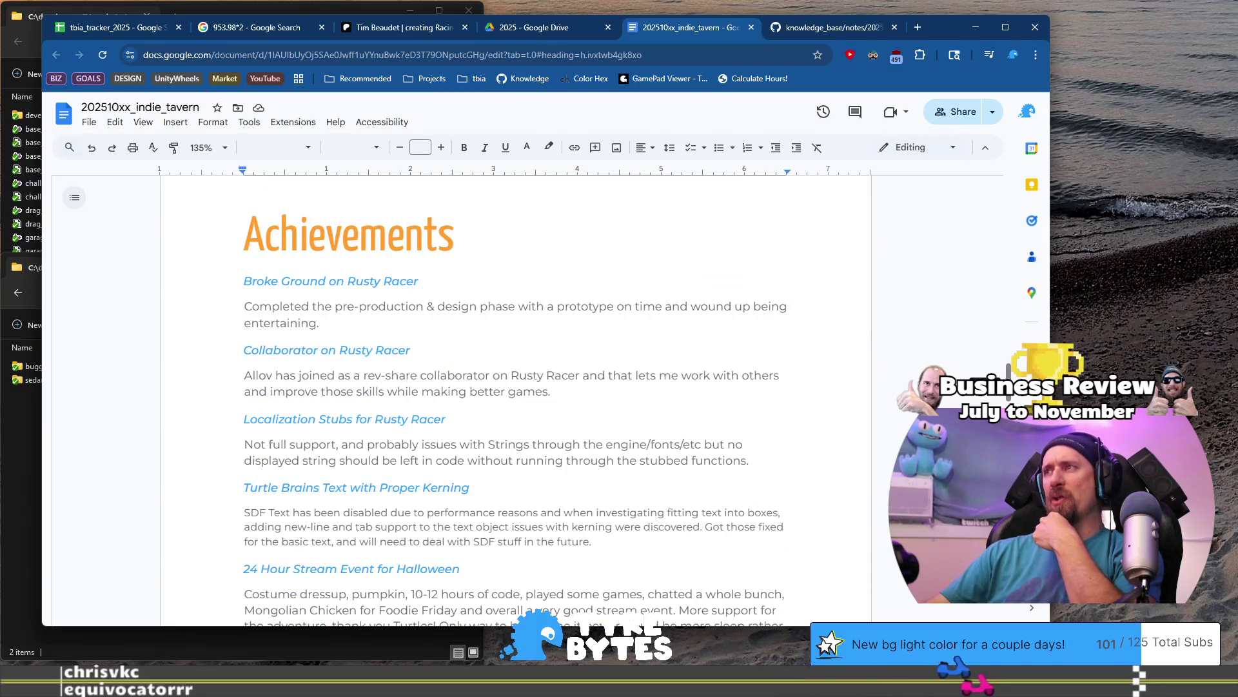
scroll(516, 400, down, 20)
scroll(516, 400, up, 4)
drag(240, 317, 589, 446)
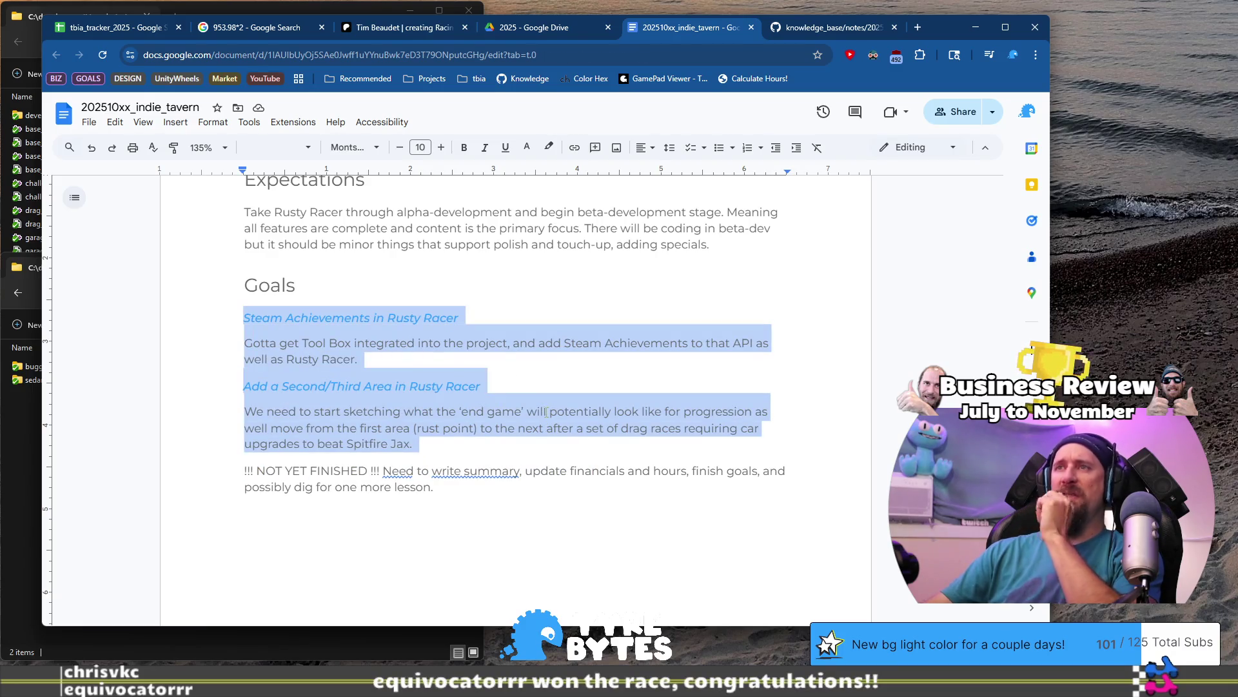
click(409, 427)
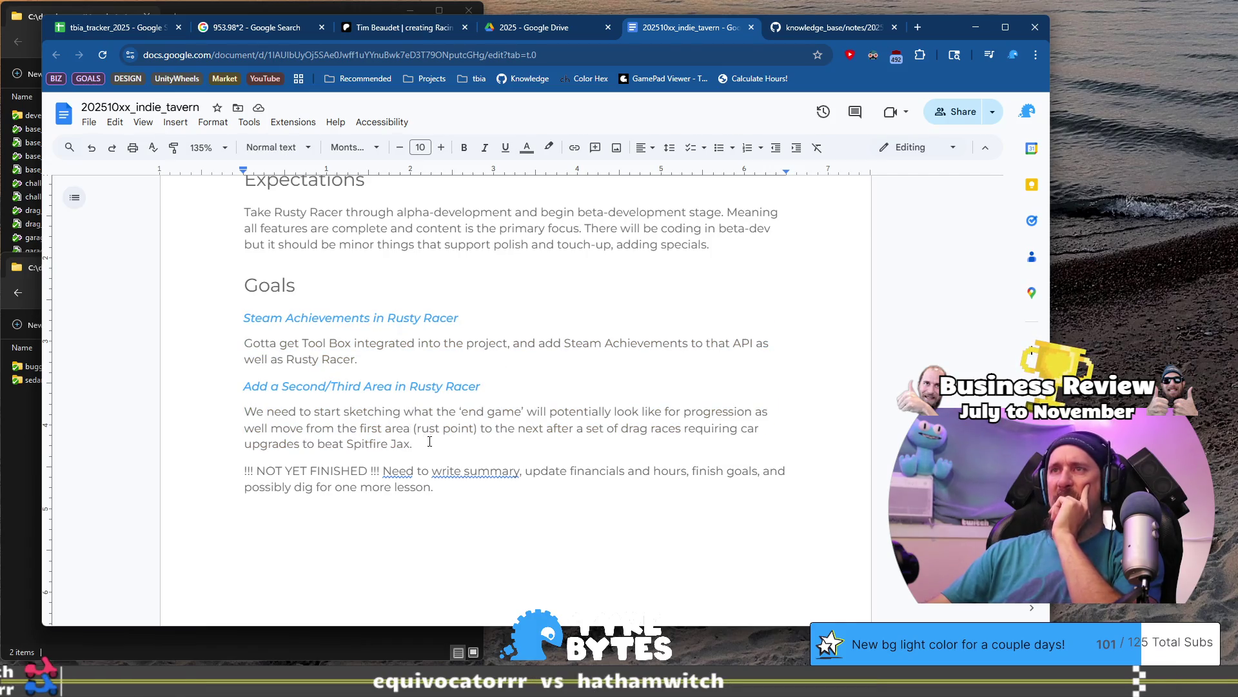
drag(429, 441, 217, 381)
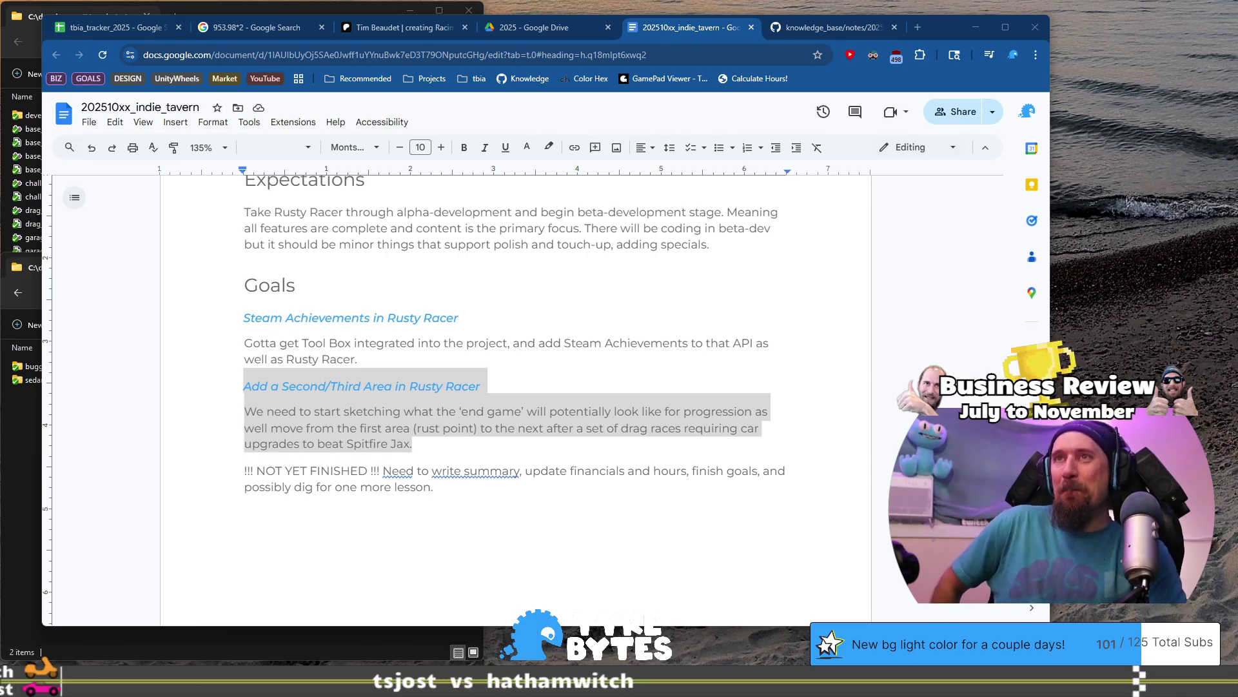
scroll(541, 330, down, 10)
scroll(540, 331, up, 10)
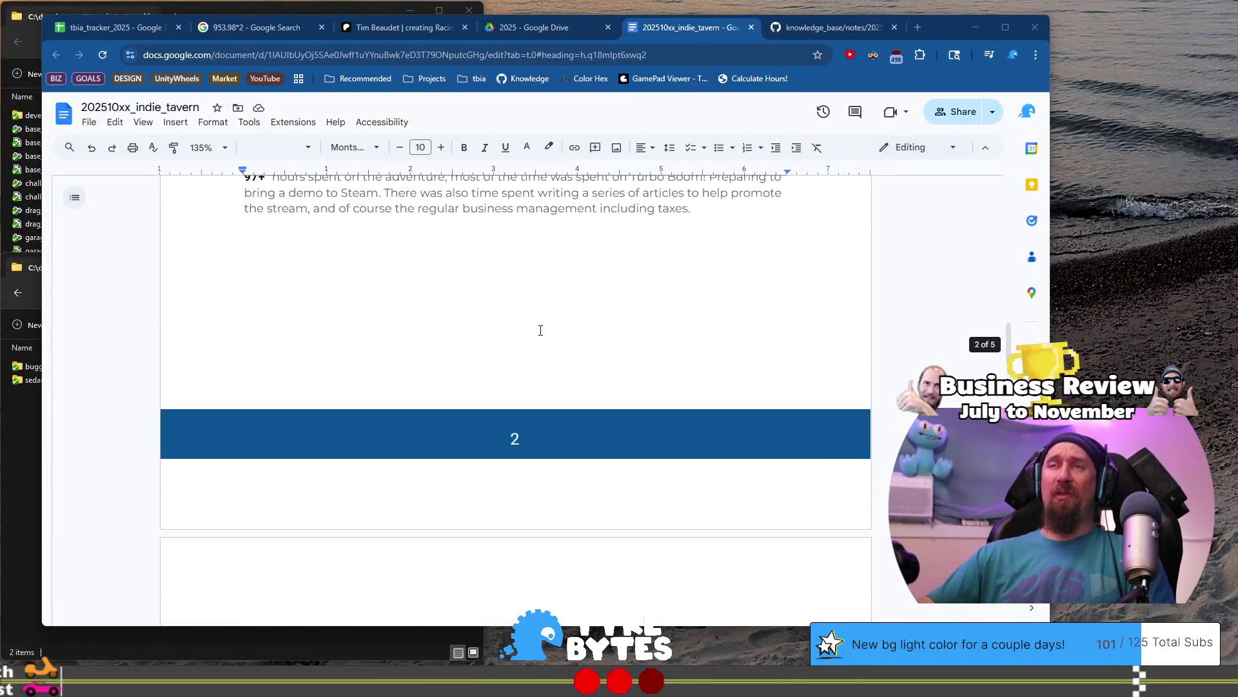